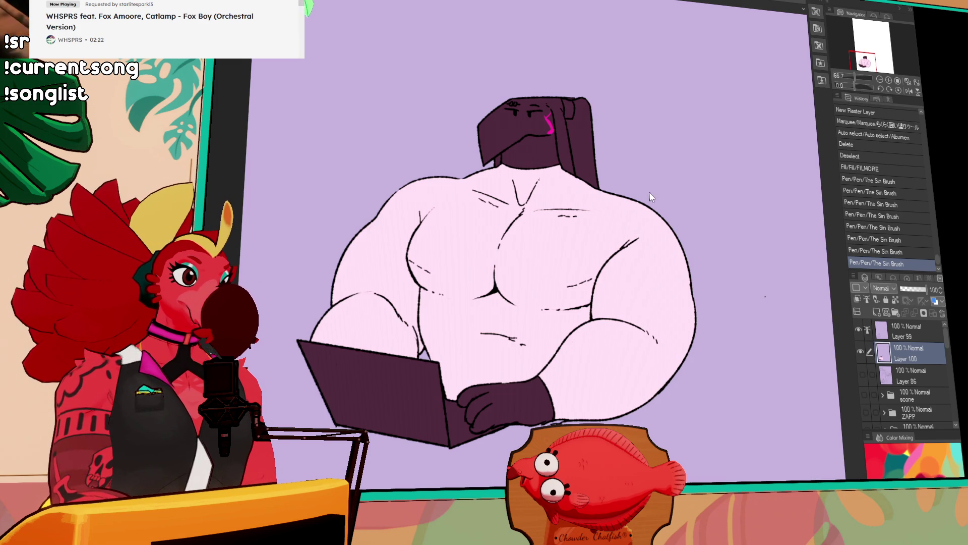
# Step: Check the malbec_offering_1 and malbecsticker references, then try a face stroke on the bird head and undo it
pyautogui.hotkey('ctrl', 'Tab')
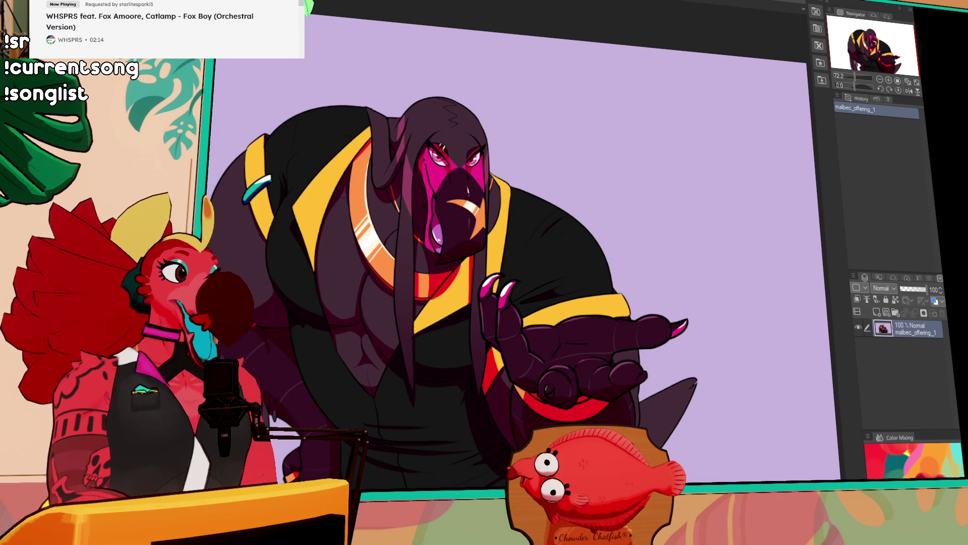
pyautogui.hotkey('ctrl', 'Tab')
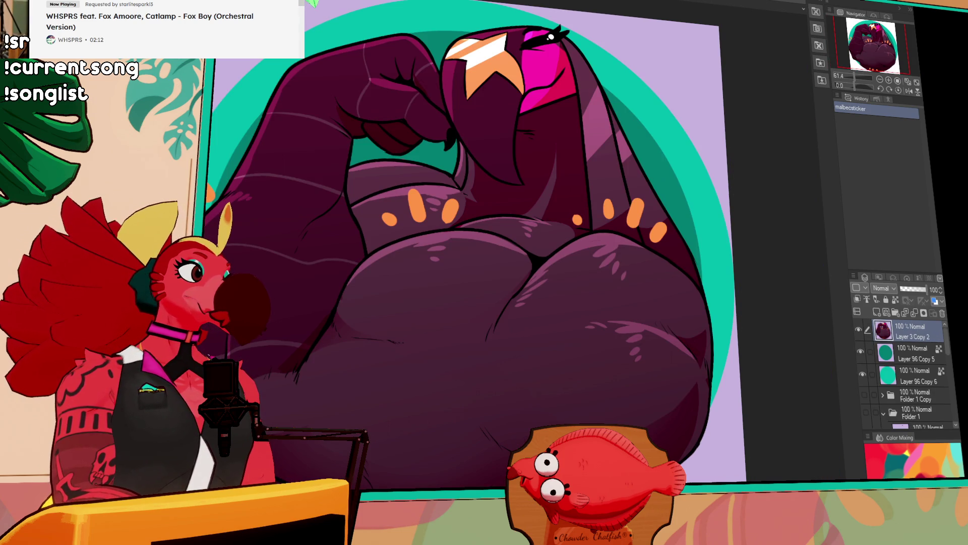
pyautogui.hotkey('ctrl', 'Tab')
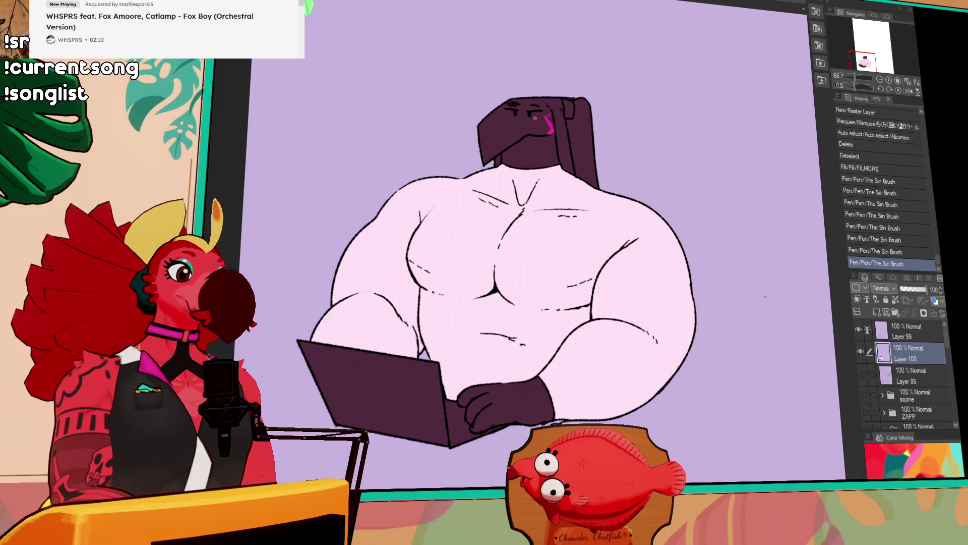
pyautogui.moveTo(532, 115)
pyautogui.mouseDown()
pyautogui.moveTo(520, 104)
pyautogui.moveTo(543, 110)
pyautogui.mouseUp()
pyautogui.hotkey('ctrl', 'z')
# Step: Fill the face under the hair magenta and touch up its edge with small strokes
pyautogui.click(510, 130)
pyautogui.click(552, 110)
pyautogui.moveTo(531, 104)
pyautogui.mouseDown()
pyautogui.moveTo(549, 146)
pyautogui.moveTo(502, 130)
pyautogui.moveTo(508, 124)
pyautogui.mouseUp()
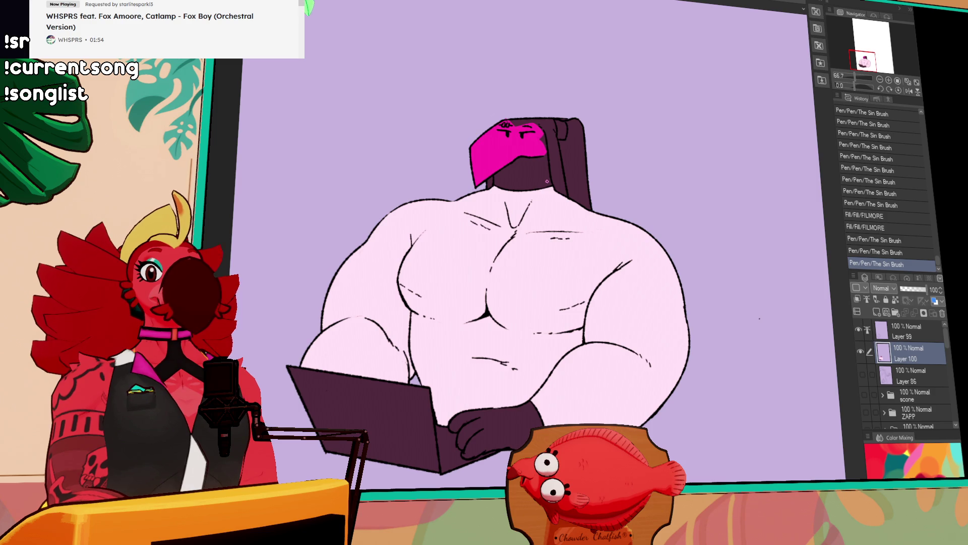
pyautogui.moveTo(588, 162); pyautogui.dragTo(599, 156)
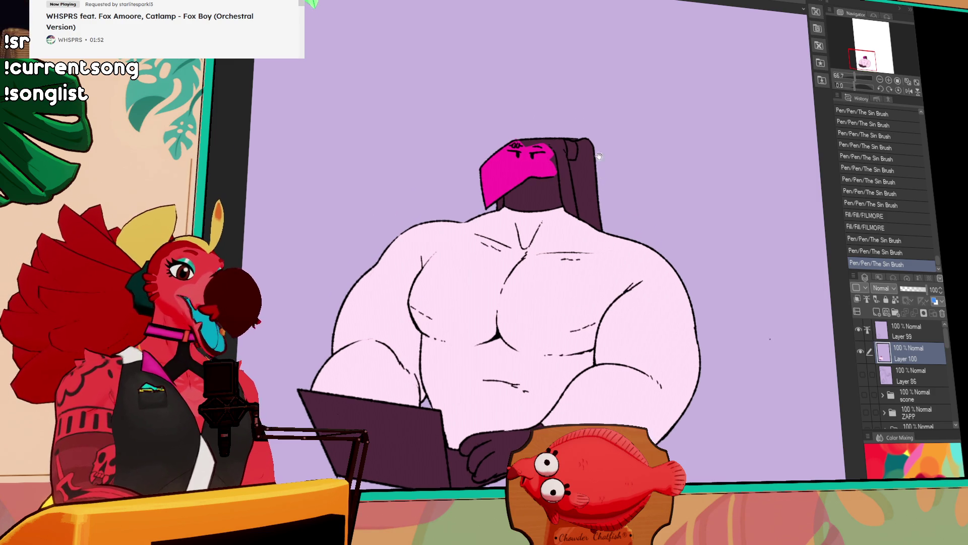
pyautogui.moveTo(508, 192); pyautogui.dragTo(505, 198)
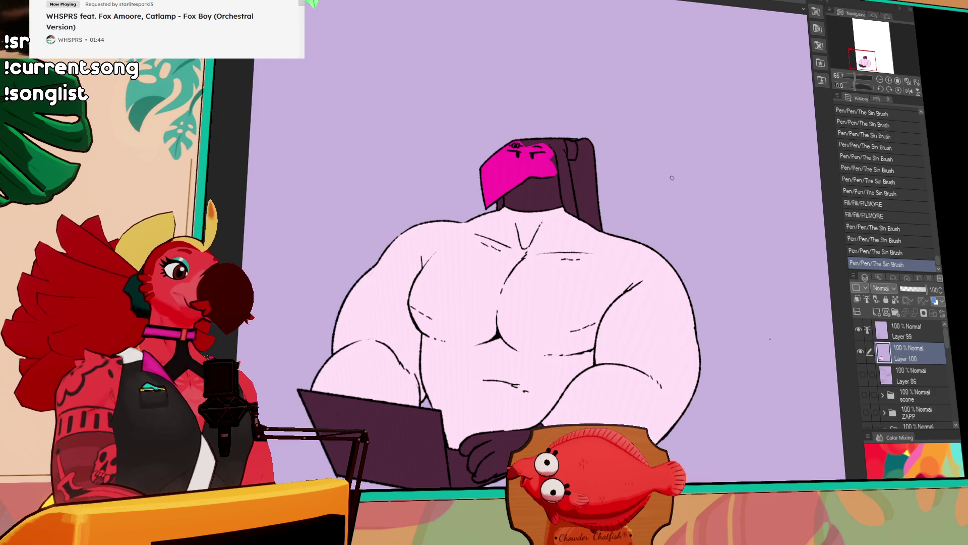
pyautogui.moveTo(670, 242); pyautogui.dragTo(668, 233)
pyautogui.moveTo(493, 106); pyautogui.dragTo(537, 156)
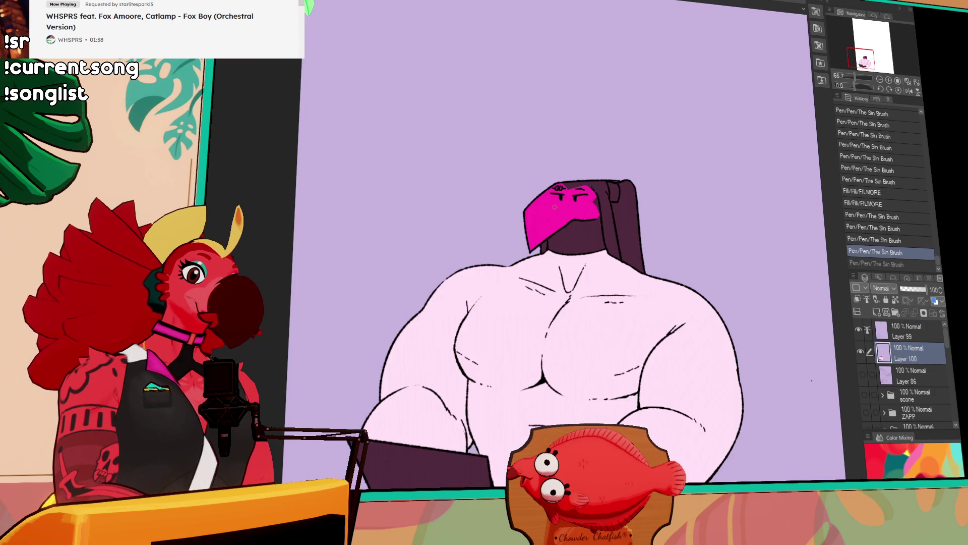
# Step: Add a short stroke near the face, comparing it with undo and redo
pyautogui.hotkey('ctrl', 'y')
pyautogui.hotkey('ctrl', 'z')
pyautogui.hotkey('ctrl', 'y')
pyautogui.hotkey('ctrl', 'z')
pyautogui.hotkey('ctrl', 'y')
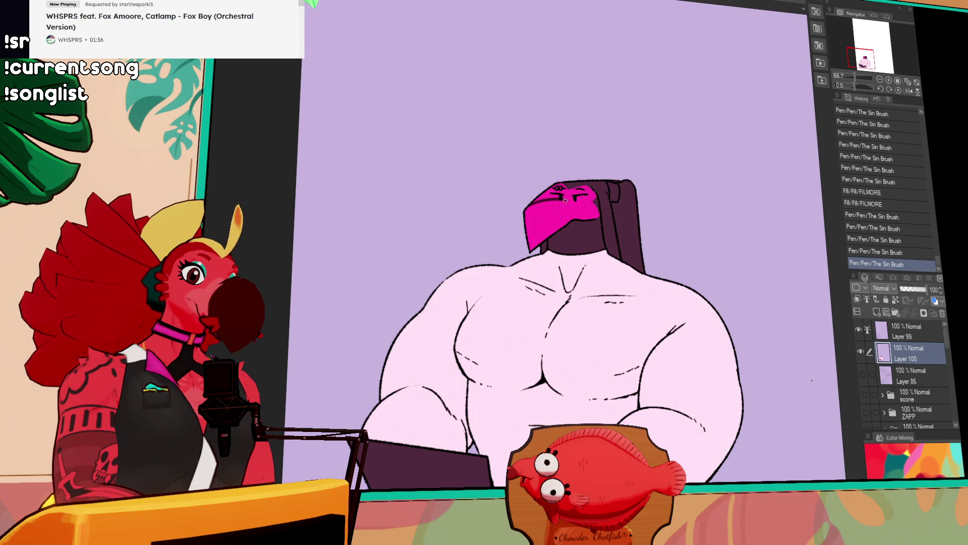
pyautogui.hotkey('ctrl', 'z')
pyautogui.hotkey('ctrl', 'y')
pyautogui.moveTo(565, 199); pyautogui.dragTo(572, 202)
pyautogui.hotkey('ctrl', 'z')
pyautogui.hotkey('ctrl', 'y')
pyautogui.hotkey('ctrl', 'z')
pyautogui.hotkey('ctrl', 'y')
pyautogui.hotkey('ctrl', 'z')
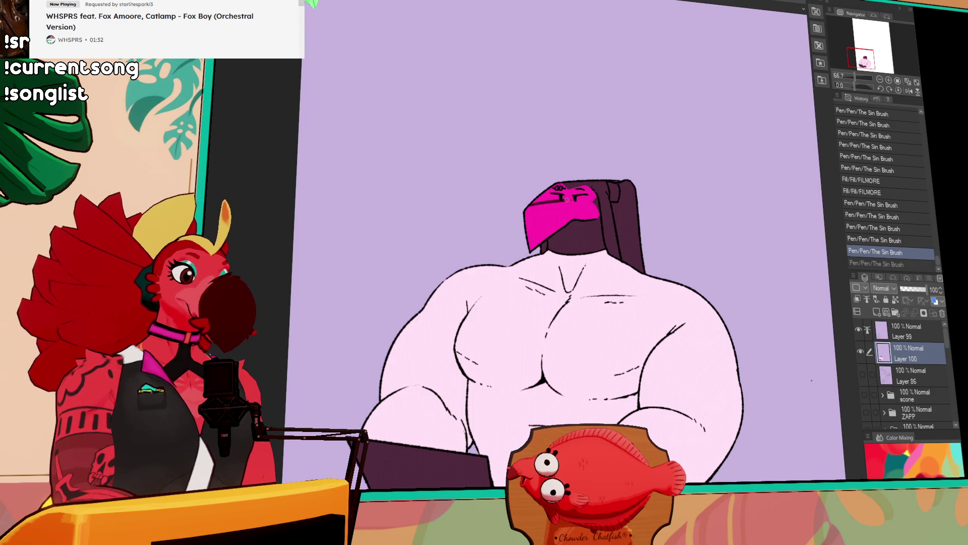
pyautogui.hotkey('ctrl', 'y')
# Step: Extend the stroke near the face and compare the face with and without it
pyautogui.moveTo(564, 201); pyautogui.dragTo(572, 220)
pyautogui.hotkey('ctrl', 'z')
pyautogui.hotkey('ctrl', 'y')
pyautogui.hotkey('ctrl', 'z')
pyautogui.hotkey('ctrl', 'y')
# Step: Fill the beak's pink left side dark, try small strokes near it, then undo them and deselect
pyautogui.press('g')
pyautogui.click(547, 224)
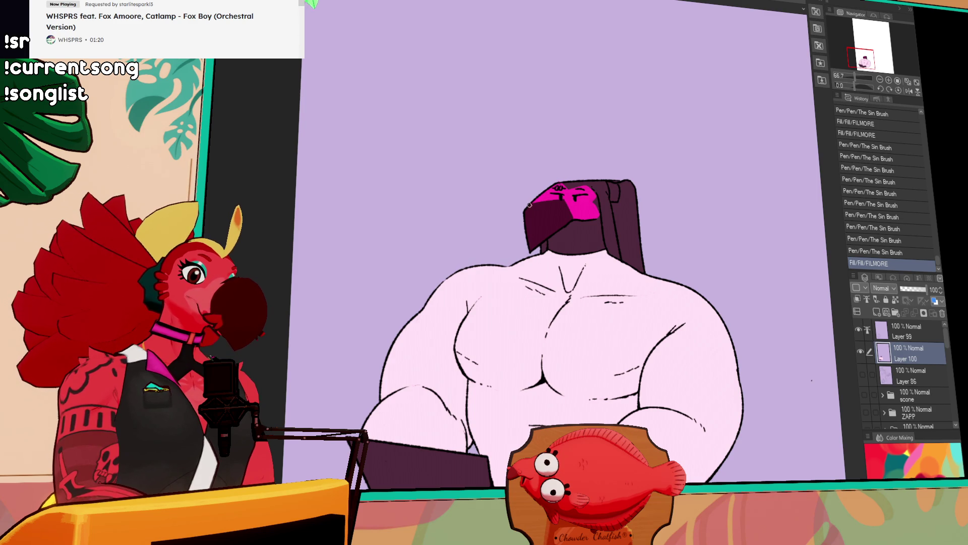
pyautogui.moveTo(529, 205)
pyautogui.mouseDown()
pyautogui.moveTo(561, 196)
pyautogui.moveTo(570, 209)
pyautogui.moveTo(602, 207)
pyautogui.mouseUp()
pyautogui.hotkey('ctrl', 'z')
pyautogui.hotkey('ctrl', 'z')
pyautogui.moveTo(602, 207); pyautogui.dragTo(605, 209)
pyautogui.moveTo(602, 206); pyautogui.dragTo(602, 203)
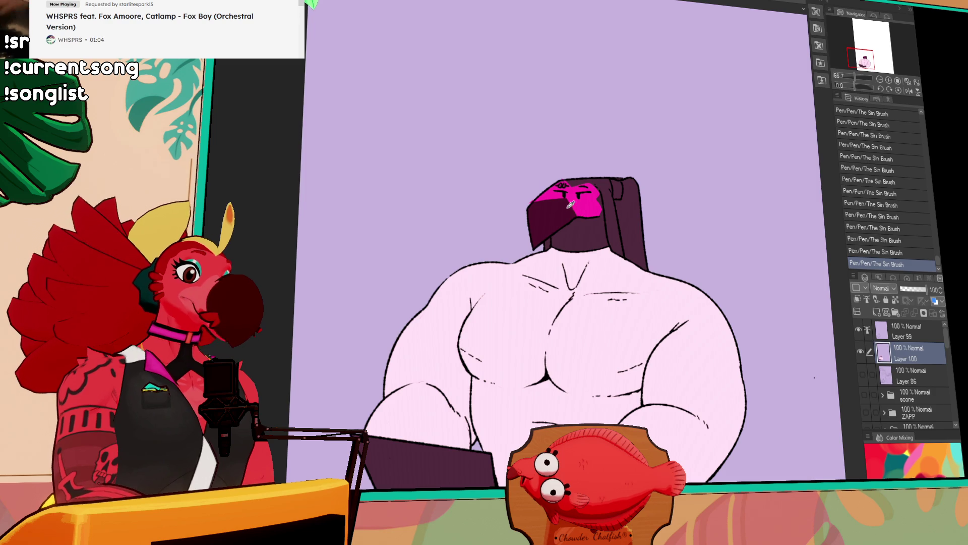
pyautogui.hotkey('ctrl', 'z')
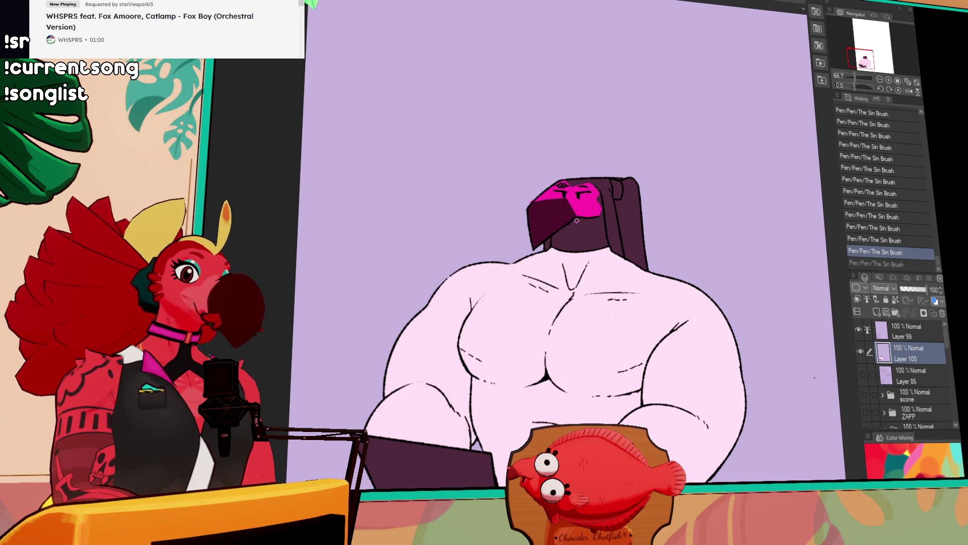
pyautogui.hotkey('ctrl', 'z')
pyautogui.hotkey('ctrl', 'z')
pyautogui.hotkey('ctrl', 'z')
pyautogui.hotkey('ctrl', 'd')
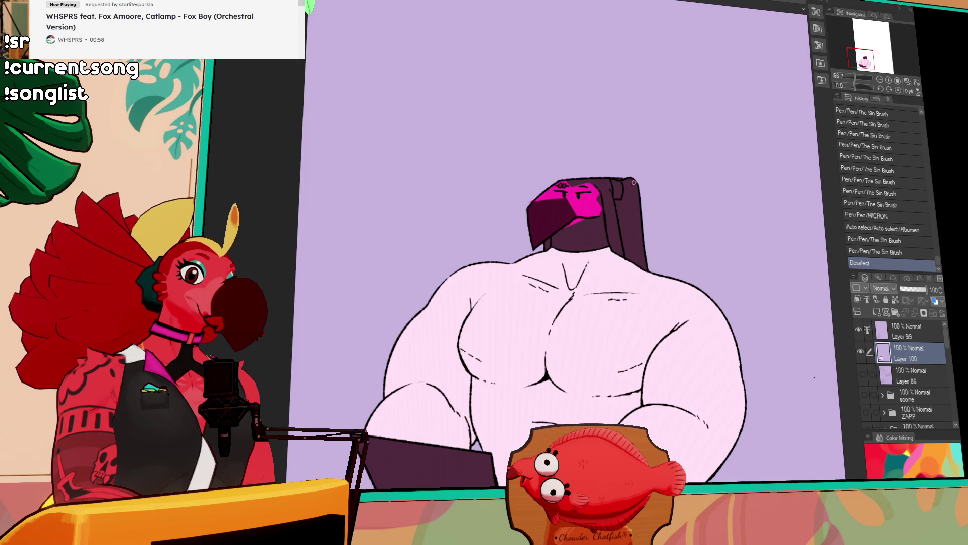
# Step: Compare against the malbecsticker reference and restore the face stroke in the deselected state
pyautogui.hotkey('ctrl', 'z')
pyautogui.hotkey('ctrl', 'z')
pyautogui.hotkey('ctrl', 'z')
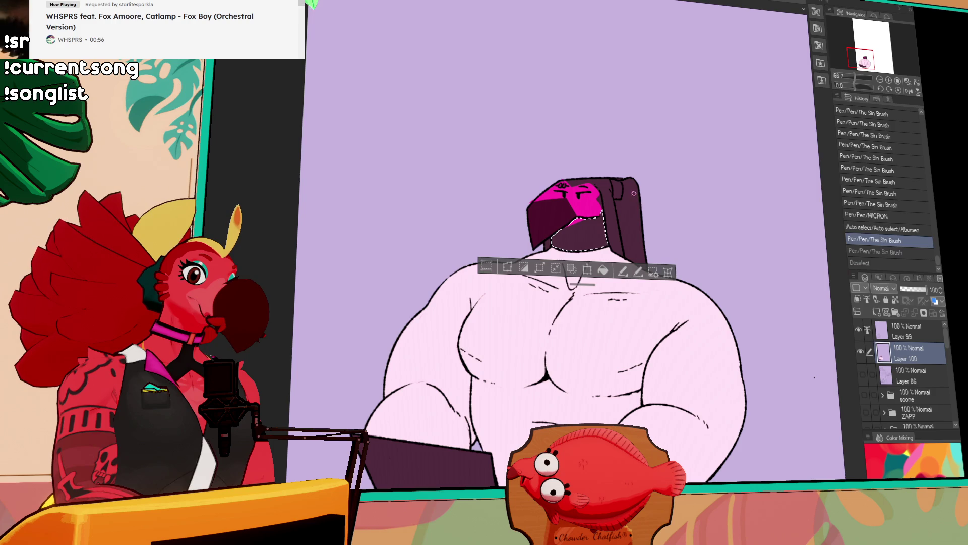
pyautogui.hotkey('ctrl', 'd')
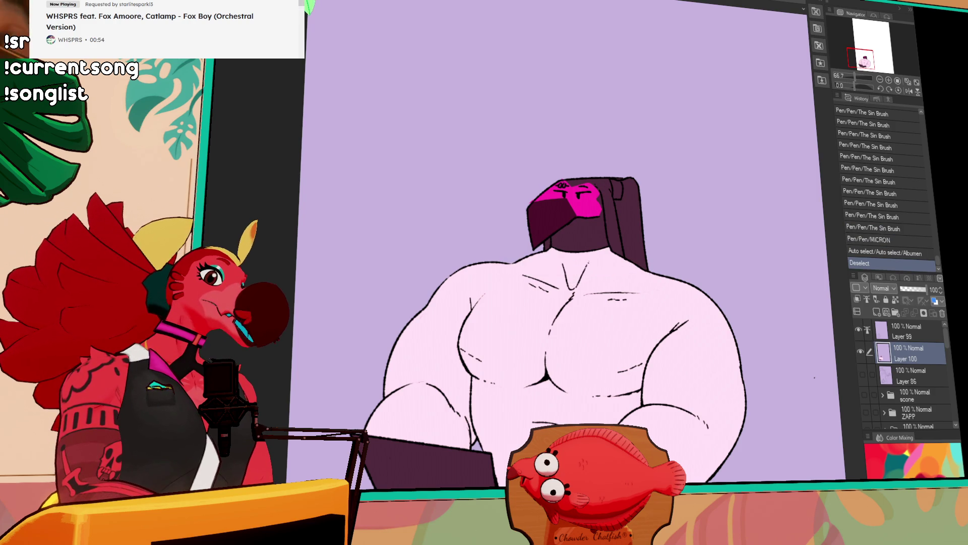
pyautogui.hotkey('ctrl', 'Tab')
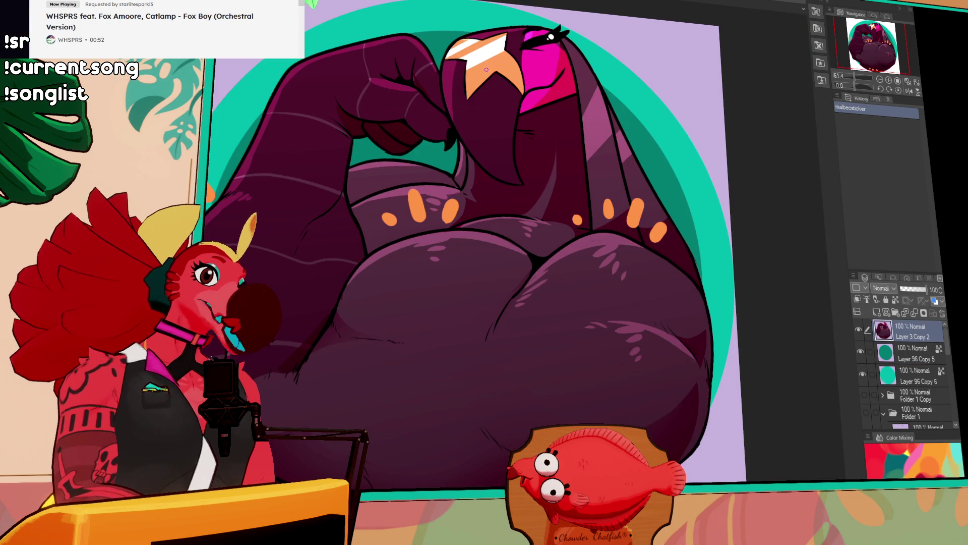
pyautogui.hotkey('ctrl', 'Tab')
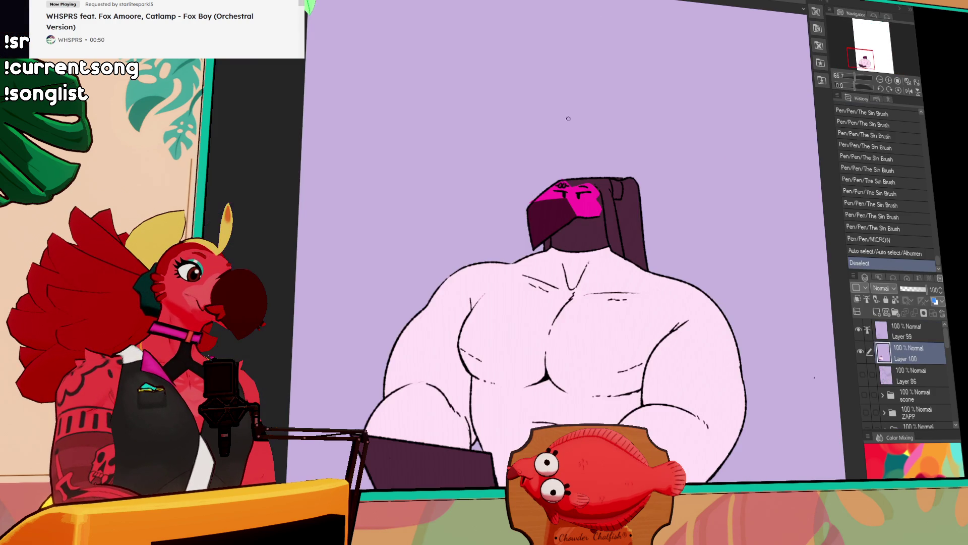
pyautogui.hotkey('ctrl', 'y')
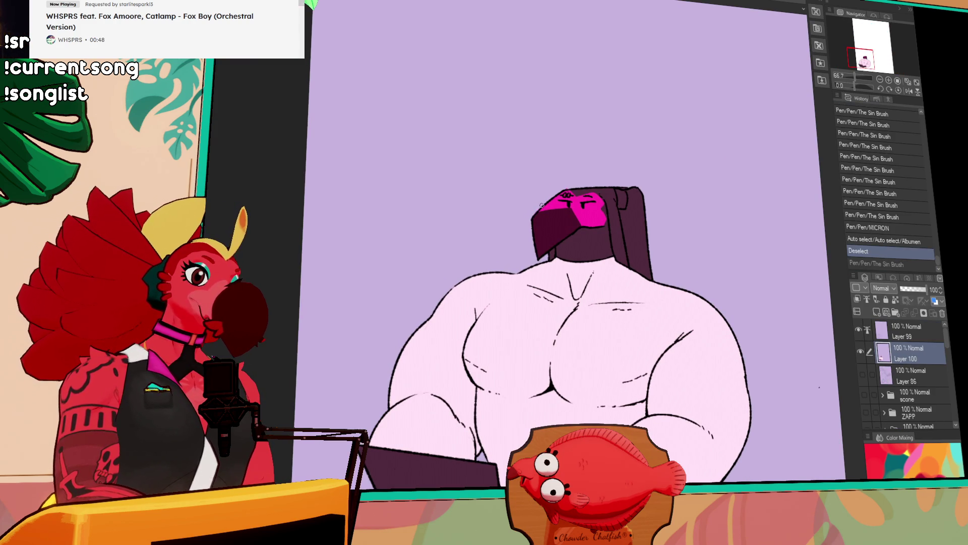
pyautogui.hotkey('ctrl', 'y')
pyautogui.hotkey('ctrl', 'y')
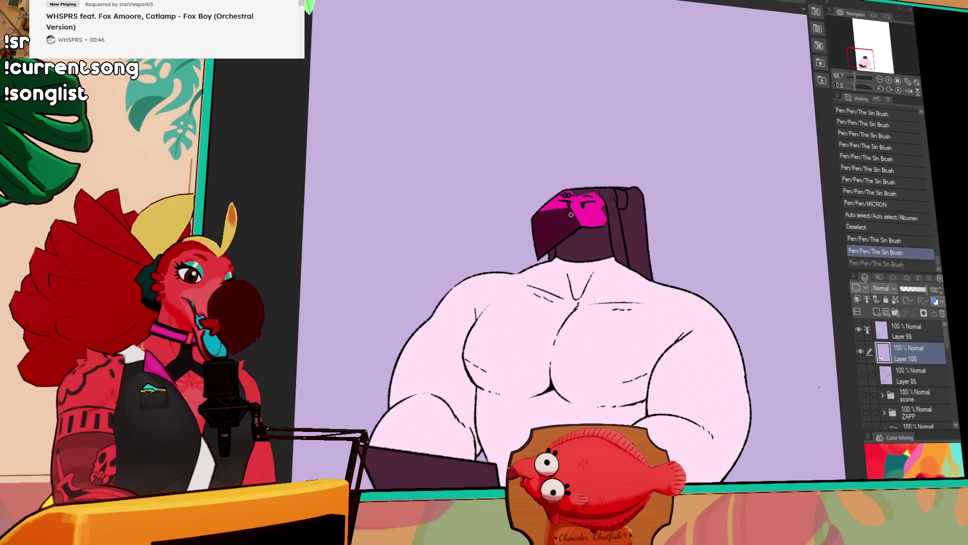
pyautogui.moveTo(570, 248); pyautogui.dragTo(580, 241)
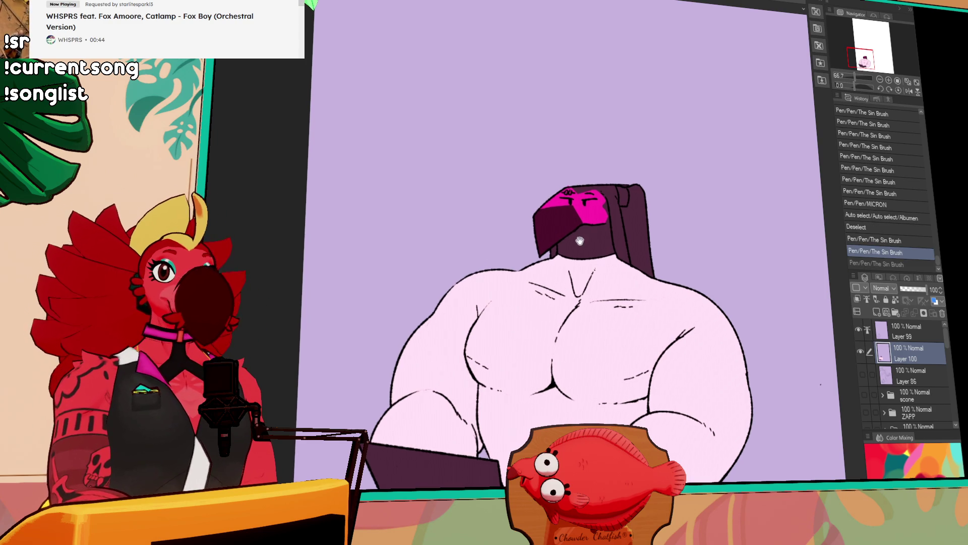
# Step: Select the dark left area of the beak and try orange star strokes inside it
pyautogui.click(556, 221)
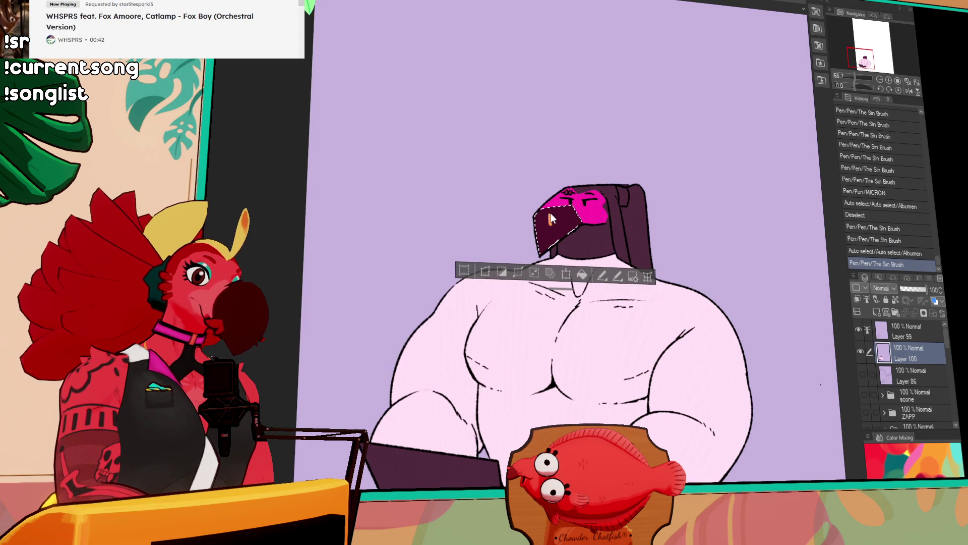
pyautogui.hotkey('ctrl', 'z')
pyautogui.moveTo(545, 210)
pyautogui.mouseDown()
pyautogui.moveTo(555, 233)
pyautogui.moveTo(565, 226)
pyautogui.moveTo(550, 211)
pyautogui.moveTo(566, 229)
pyautogui.mouseUp()
pyautogui.hotkey('ctrl', 'z')
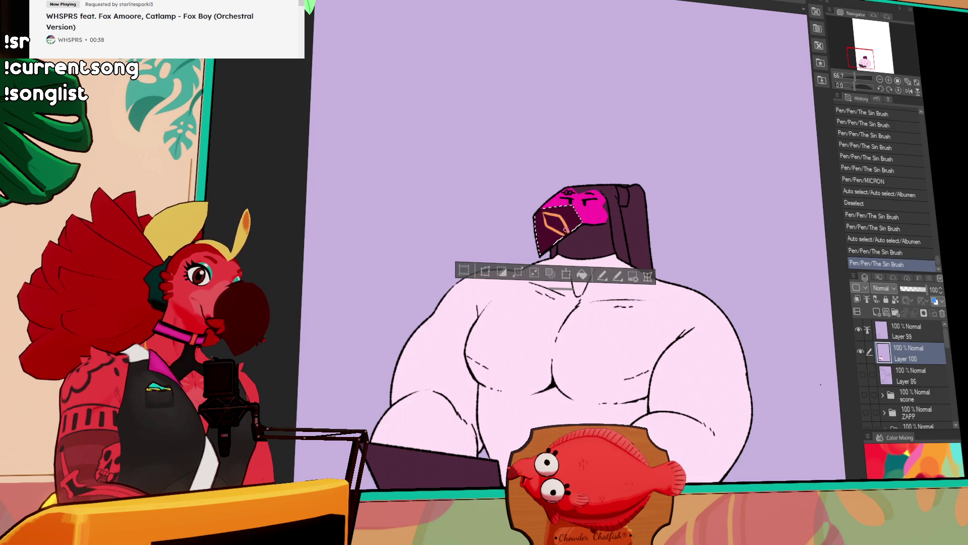
pyautogui.hotkey('ctrl', 'z')
pyautogui.hotkey('ctrl', 'z')
pyautogui.hotkey('ctrl', 'y')
pyautogui.hotkey('ctrl', 'y')
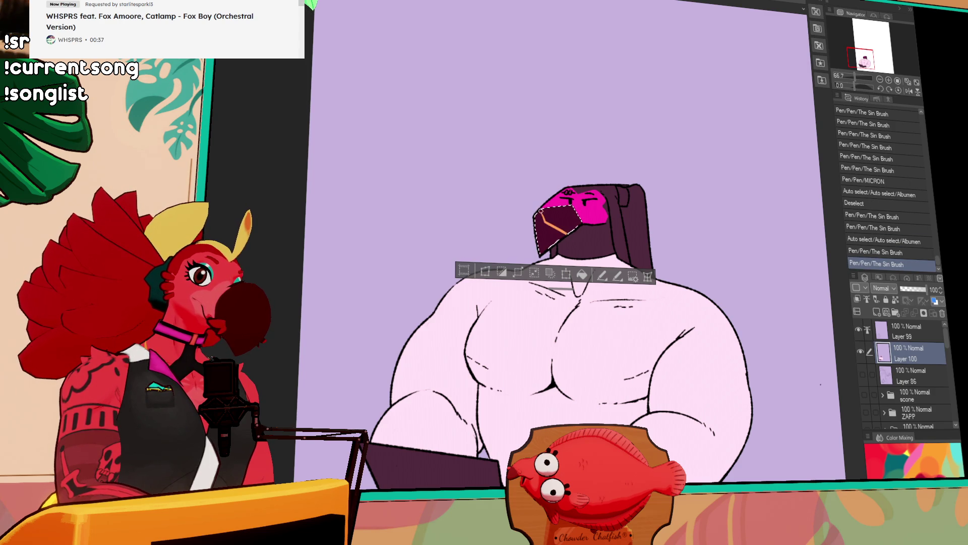
pyautogui.moveTo(554, 222)
pyautogui.mouseDown()
pyautogui.moveTo(580, 212)
pyautogui.moveTo(545, 209)
pyautogui.moveTo(554, 221)
pyautogui.moveTo(540, 253)
pyautogui.mouseUp()
pyautogui.hotkey('ctrl', 'z')
pyautogui.hotkey('ctrl', 'z')
# Step: Fill the selected beak area solid orange, refine the star, deselect, and touch up the face
pyautogui.click(547, 217)
pyautogui.click(550, 215)
pyautogui.moveTo(543, 216)
pyautogui.mouseDown()
pyautogui.moveTo(555, 224)
pyautogui.moveTo(542, 252)
pyautogui.moveTo(553, 229)
pyautogui.mouseUp()
pyautogui.hotkey('ctrl', 'z')
pyautogui.hotkey('ctrl', 'z')
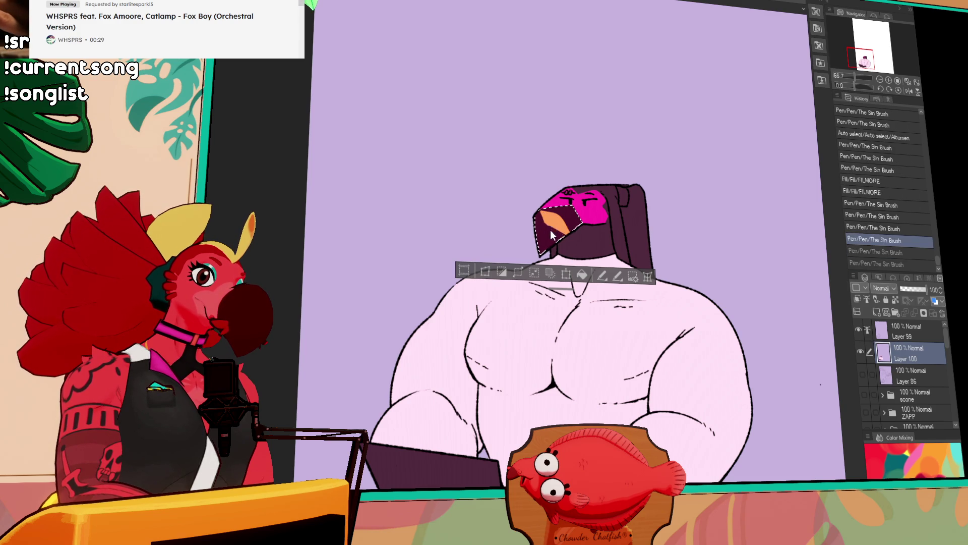
pyautogui.hotkey('ctrl', 'y')
pyautogui.hotkey('ctrl', 'y')
pyautogui.moveTo(548, 216)
pyautogui.mouseDown()
pyautogui.moveTo(546, 226)
pyautogui.moveTo(559, 218)
pyautogui.mouseUp()
pyautogui.moveTo(539, 237); pyautogui.dragTo(540, 252)
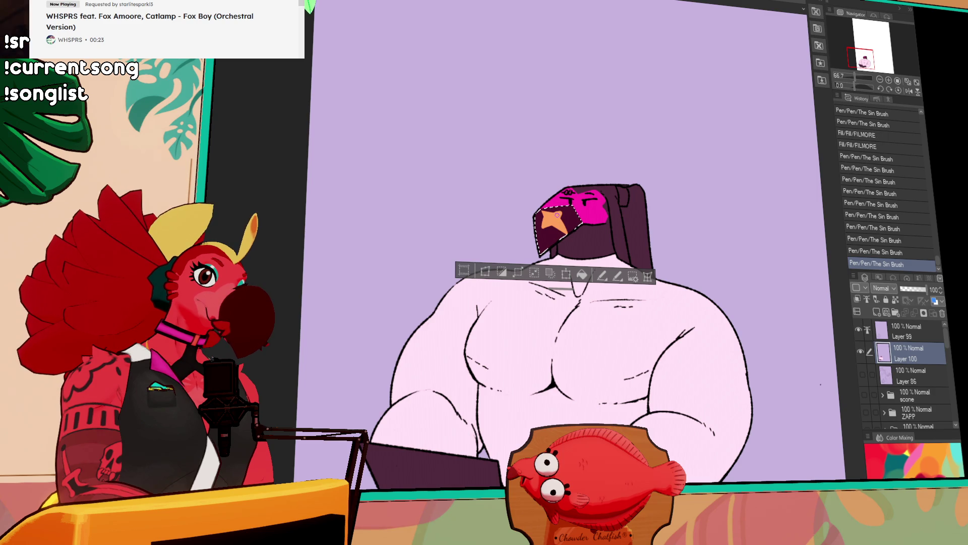
pyautogui.hotkey('ctrl', 'd')
pyautogui.moveTo(580, 194)
pyautogui.mouseDown()
pyautogui.moveTo(593, 193)
pyautogui.moveTo(560, 206)
pyautogui.mouseUp()
pyautogui.moveTo(564, 200); pyautogui.dragTo(559, 211)
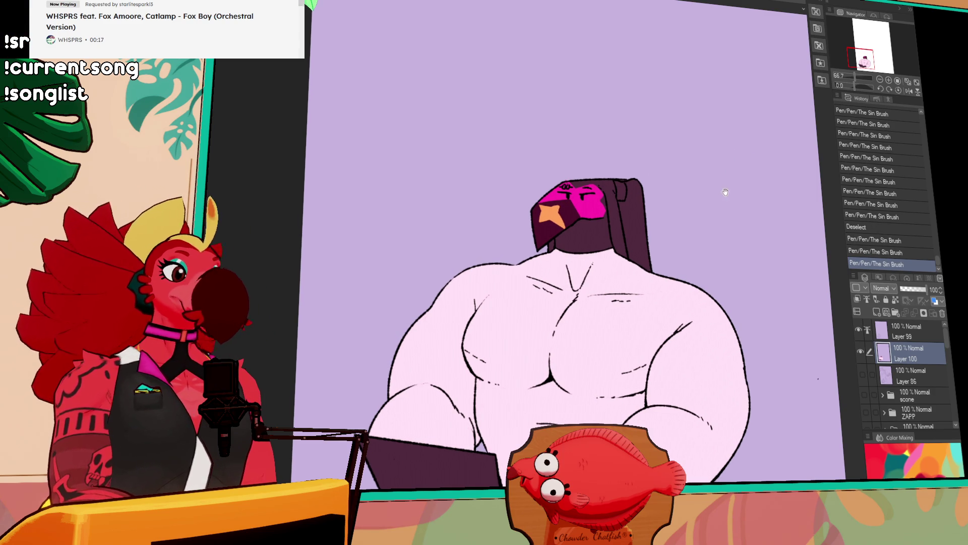
pyautogui.moveTo(712, 207)
pyautogui.mouseDown()
pyautogui.moveTo(730, 197)
pyautogui.moveTo(657, 166)
pyautogui.mouseUp()
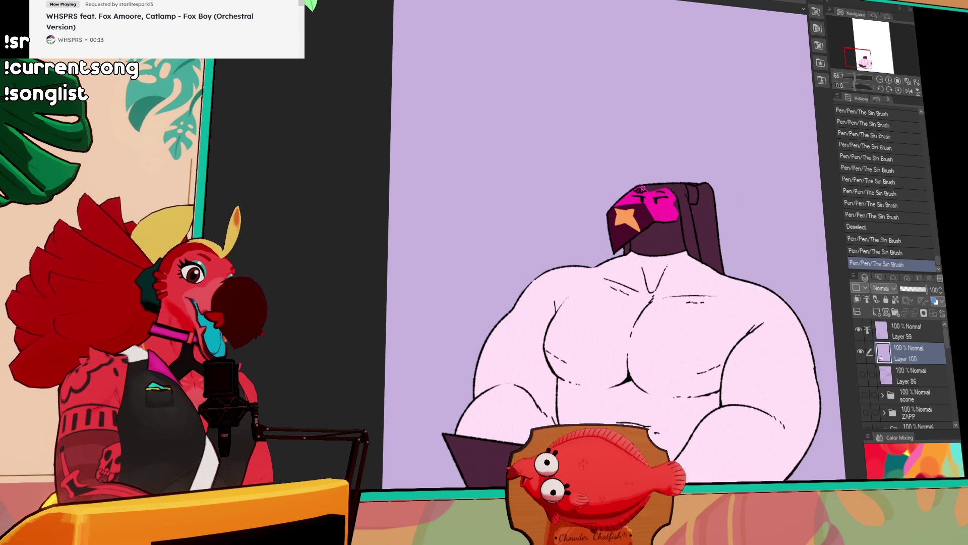
# Step: Add small ink strokes on the mask and touch up the orange star
pyautogui.moveTo(637, 188); pyautogui.dragTo(639, 191)
pyautogui.hotkey('ctrl', 'z')
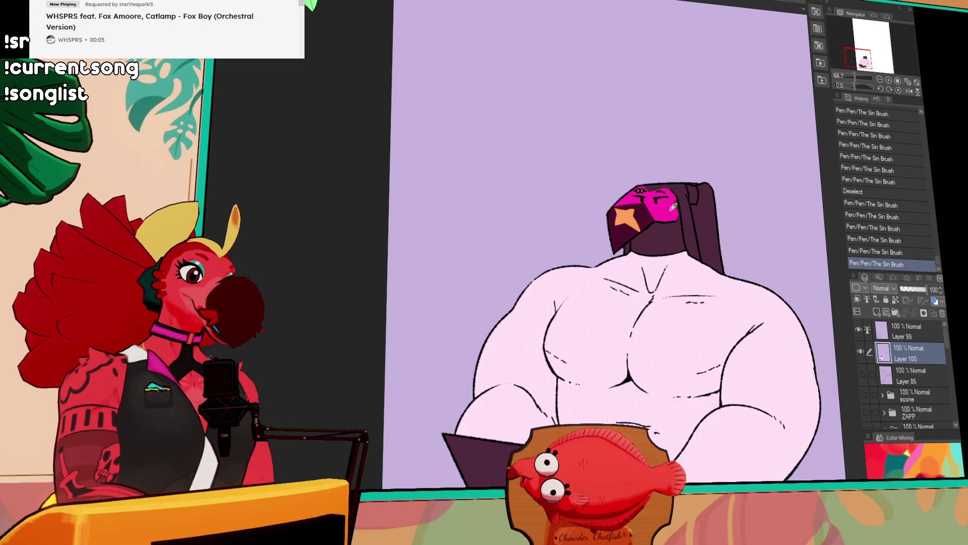
pyautogui.moveTo(666, 191); pyautogui.dragTo(669, 193)
pyautogui.moveTo(680, 195); pyautogui.dragTo(676, 204)
pyautogui.moveTo(677, 204)
pyautogui.mouseDown()
pyautogui.moveTo(627, 210)
pyautogui.moveTo(630, 219)
pyautogui.mouseUp()
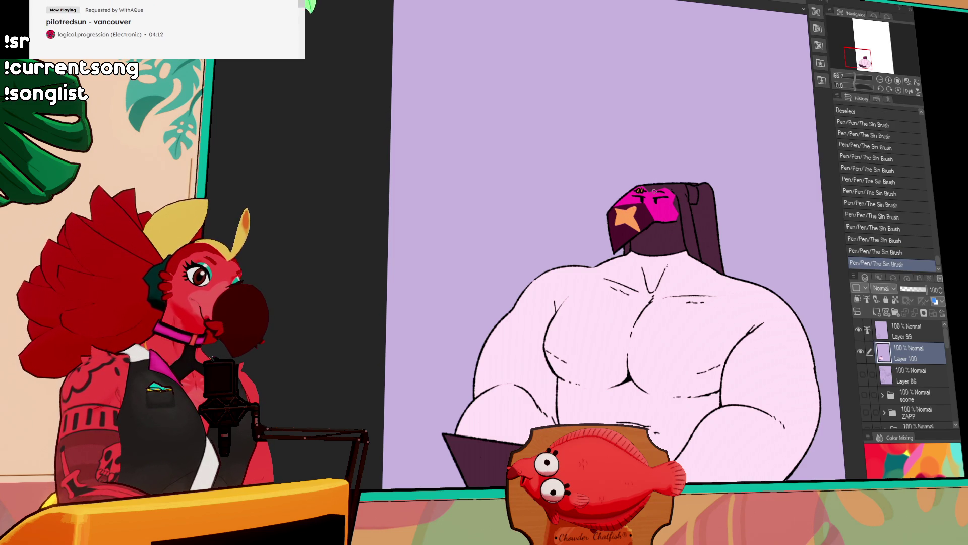
pyautogui.moveTo(625, 209); pyautogui.dragTo(630, 208)
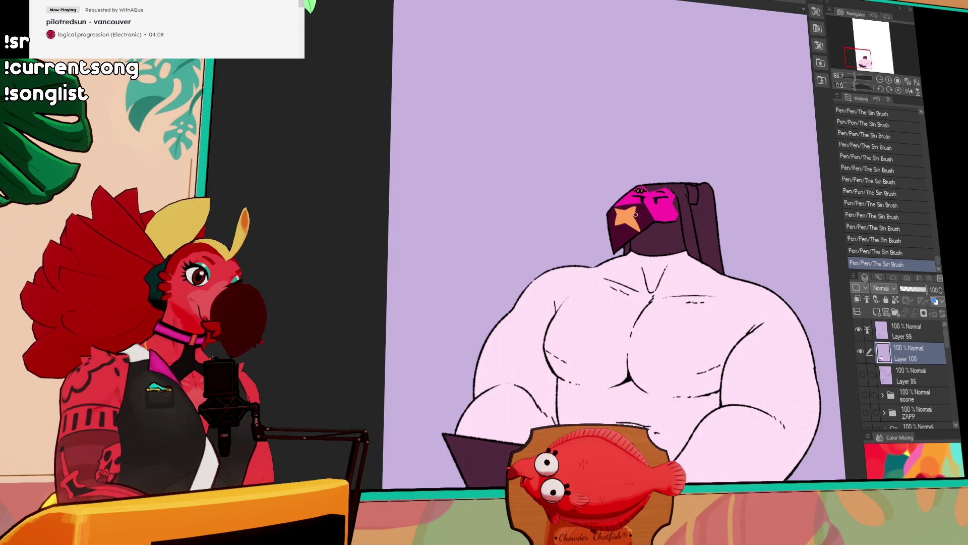
pyautogui.moveTo(637, 222); pyautogui.dragTo(673, 209)
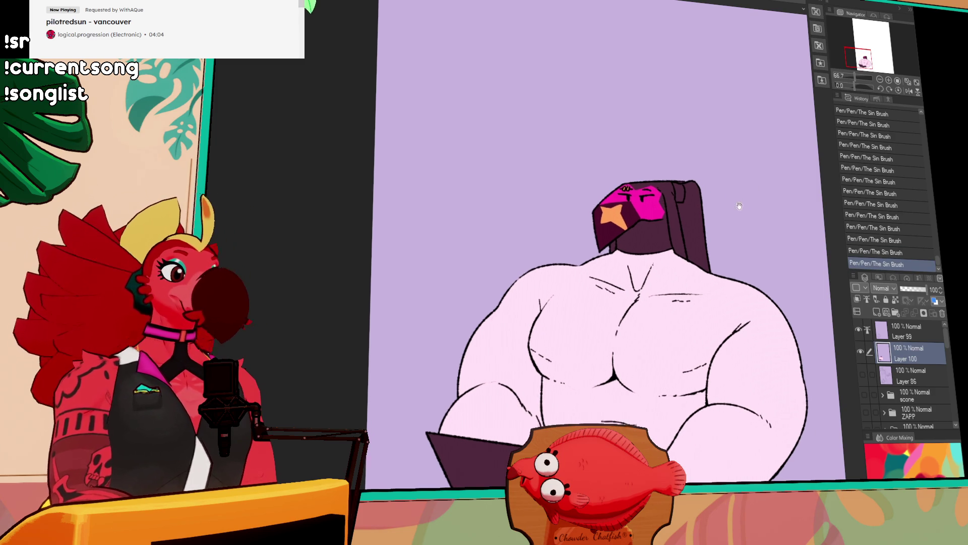
pyautogui.moveTo(742, 204); pyautogui.dragTo(735, 198)
pyautogui.scroll(3, 666, 182)
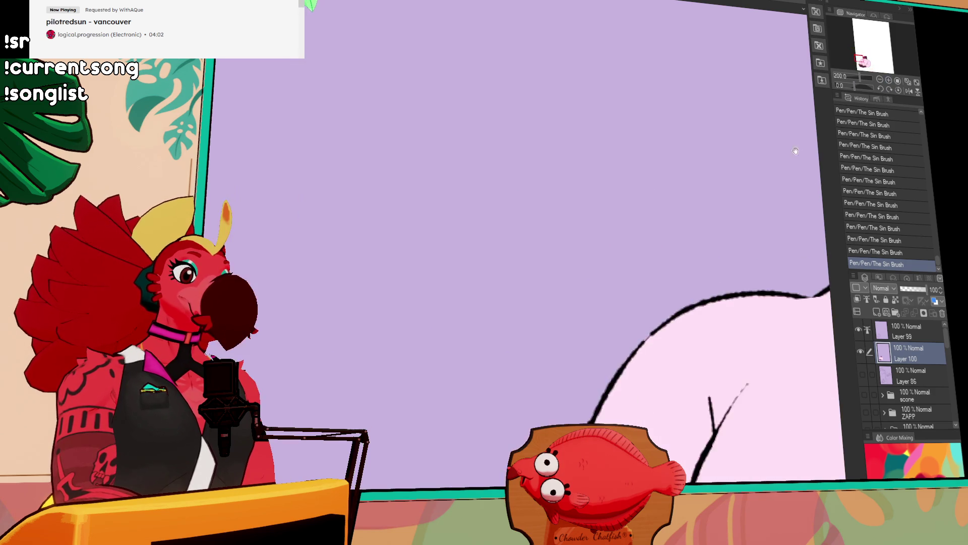
pyautogui.moveTo(373, 239); pyautogui.dragTo(599, 256)
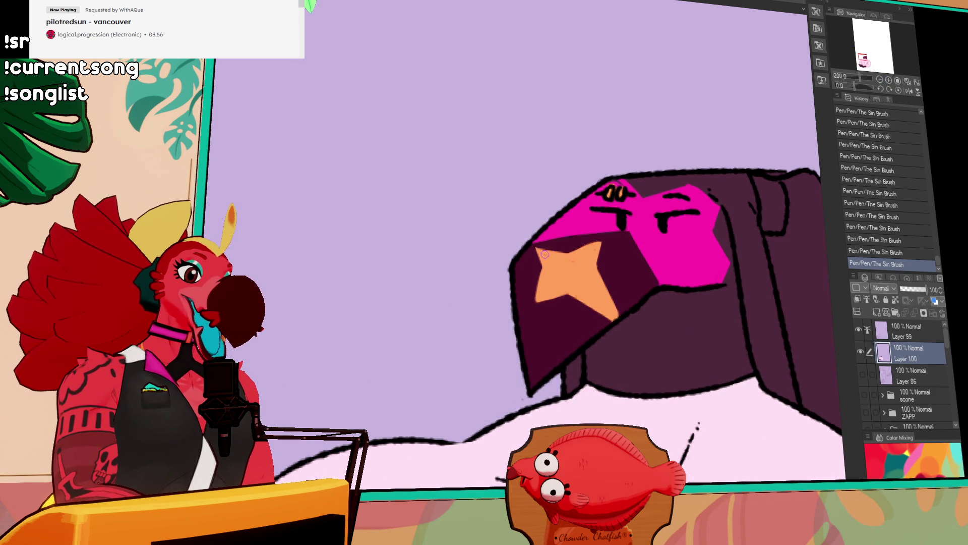
pyautogui.hotkey('ctrl', 'z')
pyautogui.hotkey('ctrl', 'y')
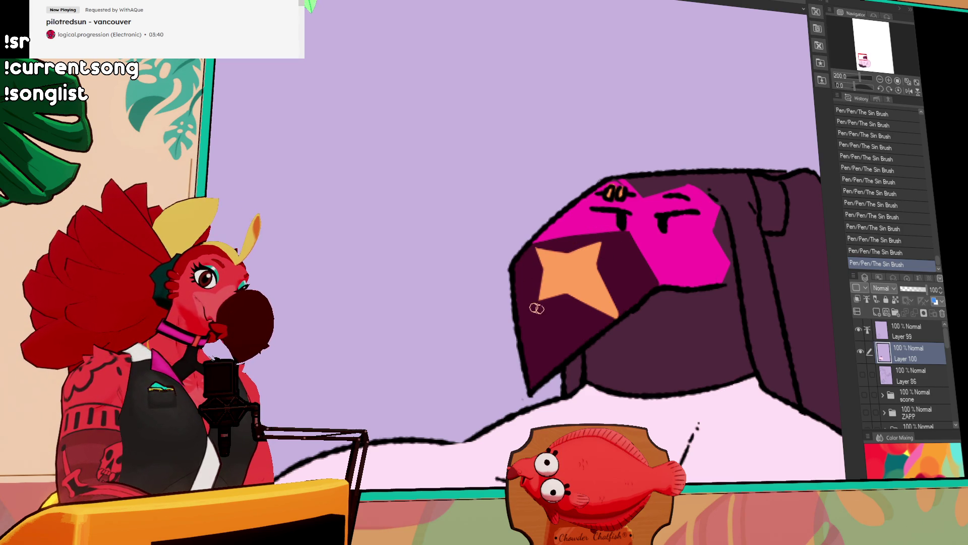
# Step: Fill the back of the bird head dark purple
pyautogui.moveTo(662, 265); pyautogui.dragTo(661, 262)
pyautogui.moveTo(653, 250); pyautogui.dragTo(652, 238)
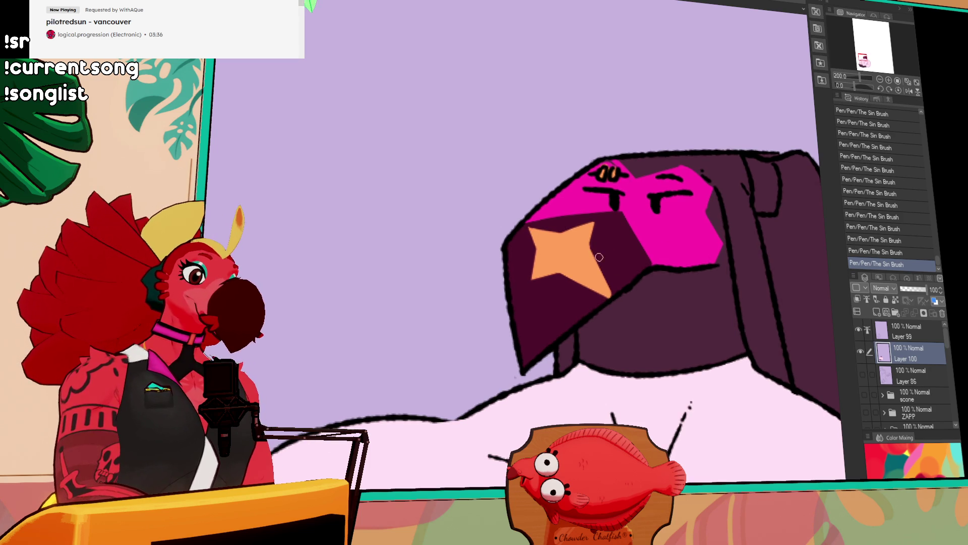
pyautogui.moveTo(723, 195); pyautogui.dragTo(716, 226)
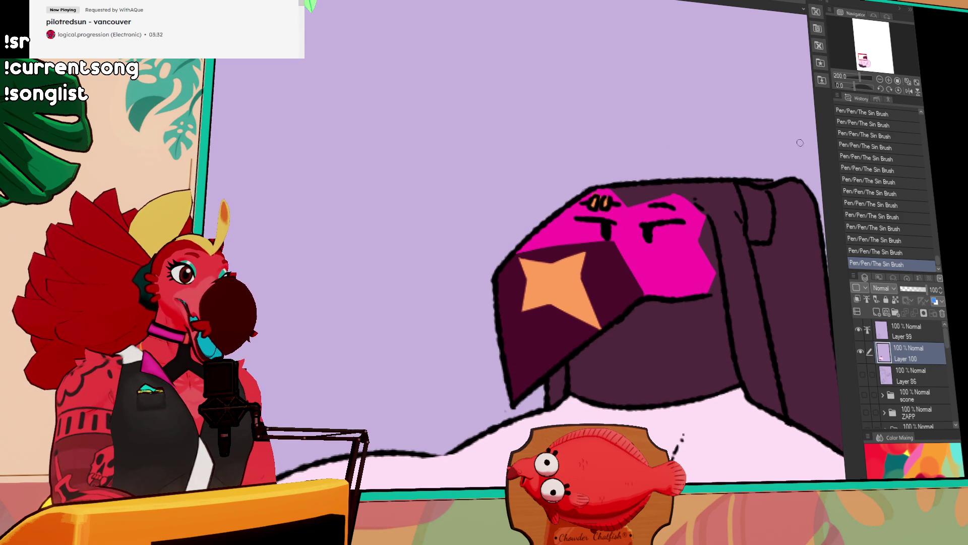
pyautogui.click(755, 211)
pyautogui.click(760, 214)
pyautogui.scroll(-3, 751, 199)
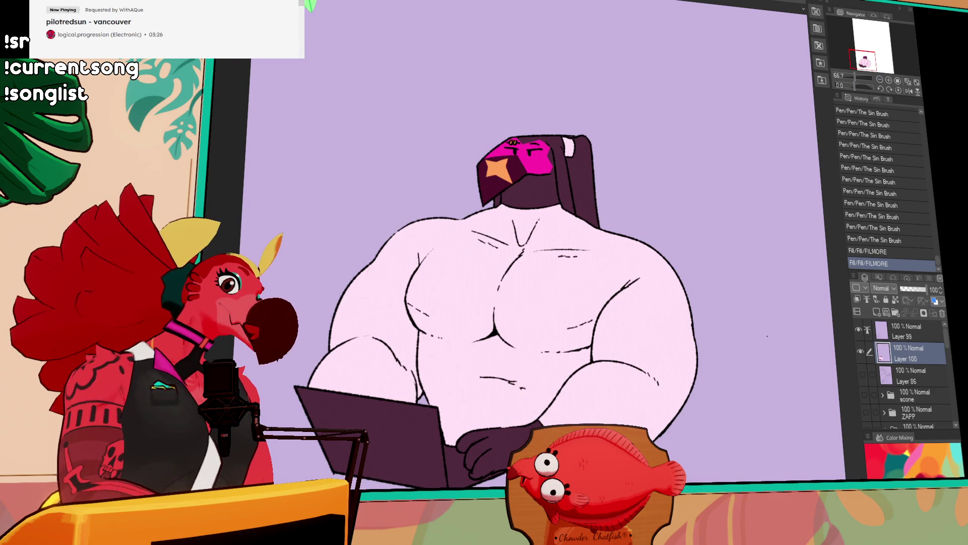
# Step: Fill the laptop grey and the glove dark purple, with small touch-ups
pyautogui.click(406, 452)
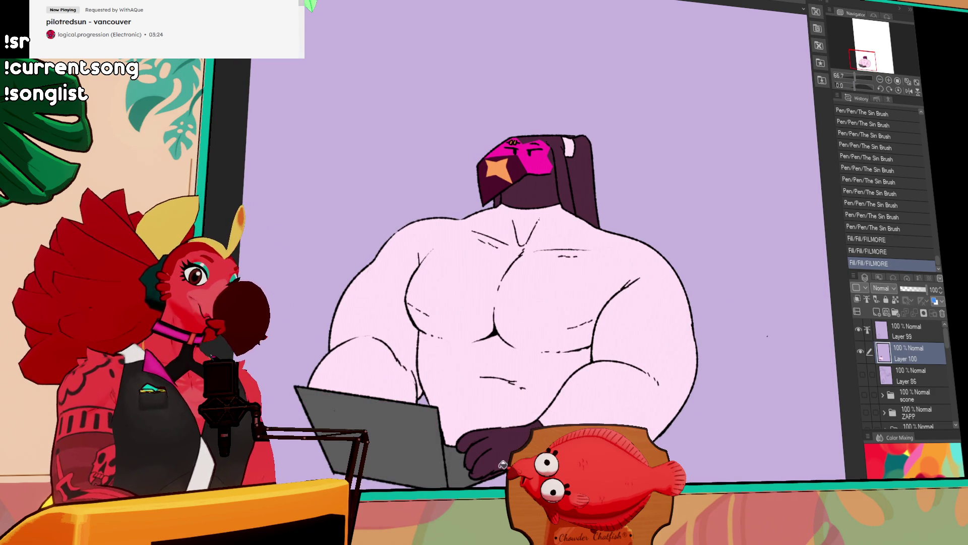
pyautogui.click(492, 475)
pyautogui.click(493, 475)
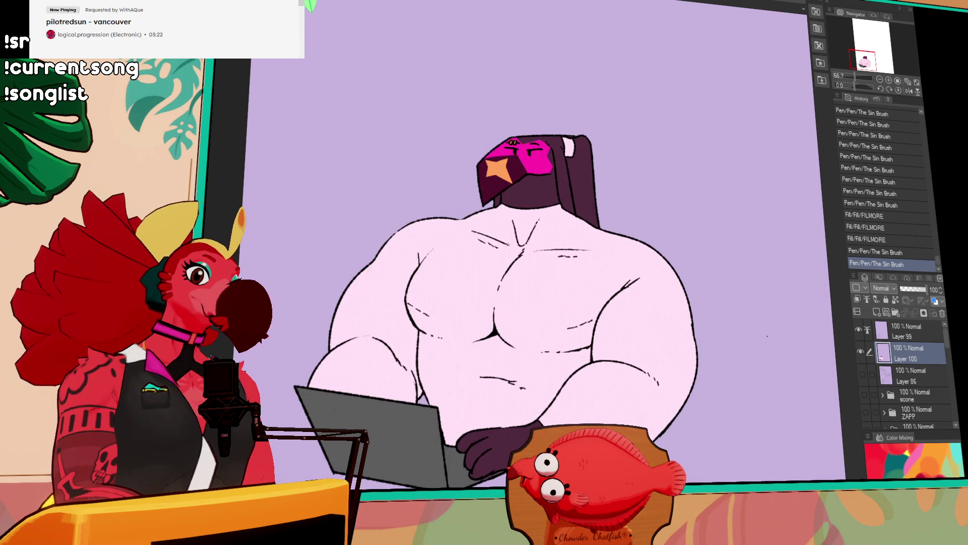
pyautogui.click(484, 451)
pyautogui.click(515, 439)
pyautogui.moveTo(749, 262); pyautogui.dragTo(741, 259)
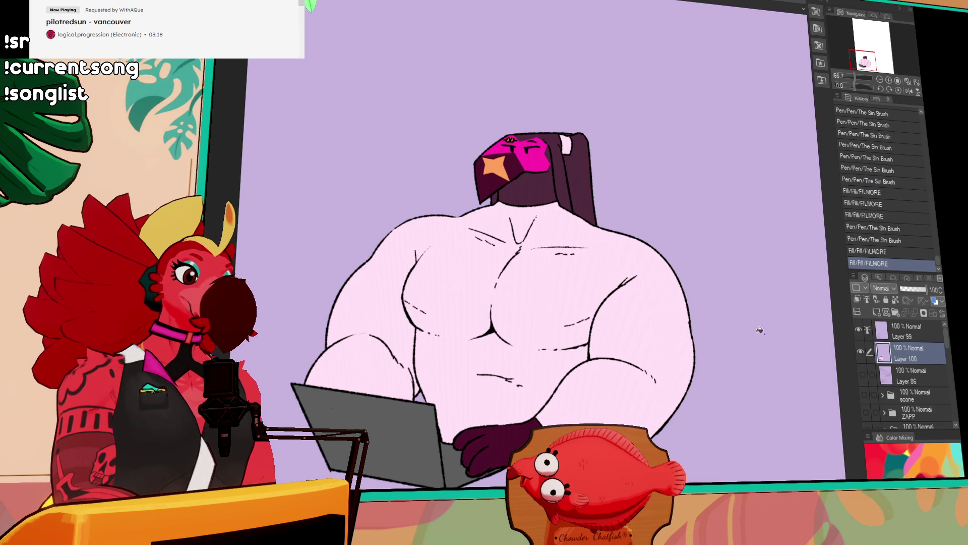
# Step: Include Layer 99 with Layer 100 and select the figure's body as one area
pyautogui.click(866, 332)
pyautogui.click(505, 303)
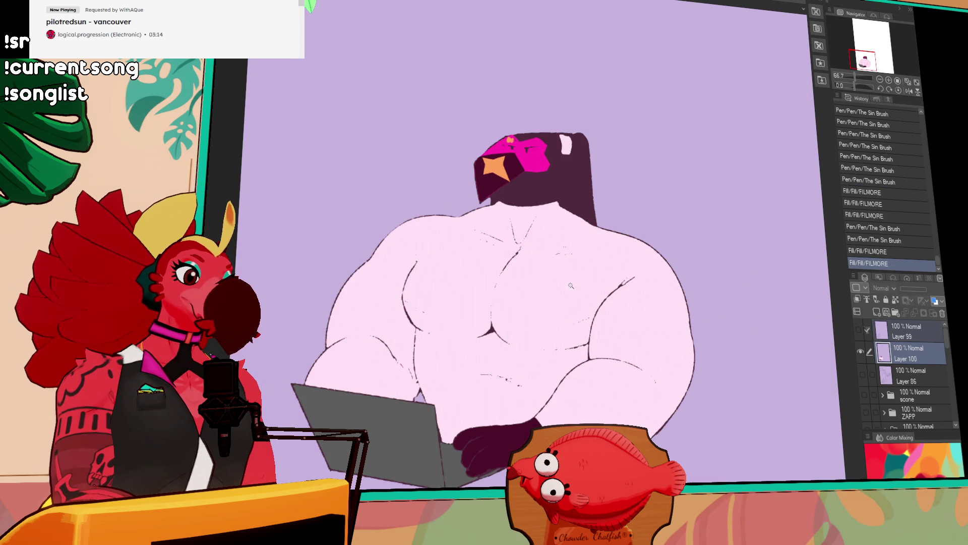
pyautogui.click(858, 330)
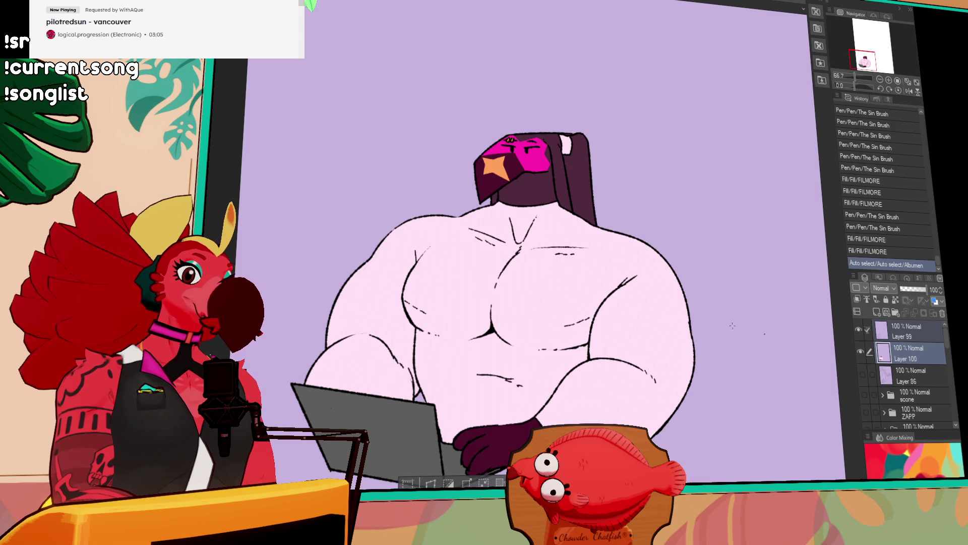
# Step: Fill the selected body, trying purple, cyan, black and dark grey before settling on white
pyautogui.moveTo(732, 325); pyautogui.dragTo(761, 329)
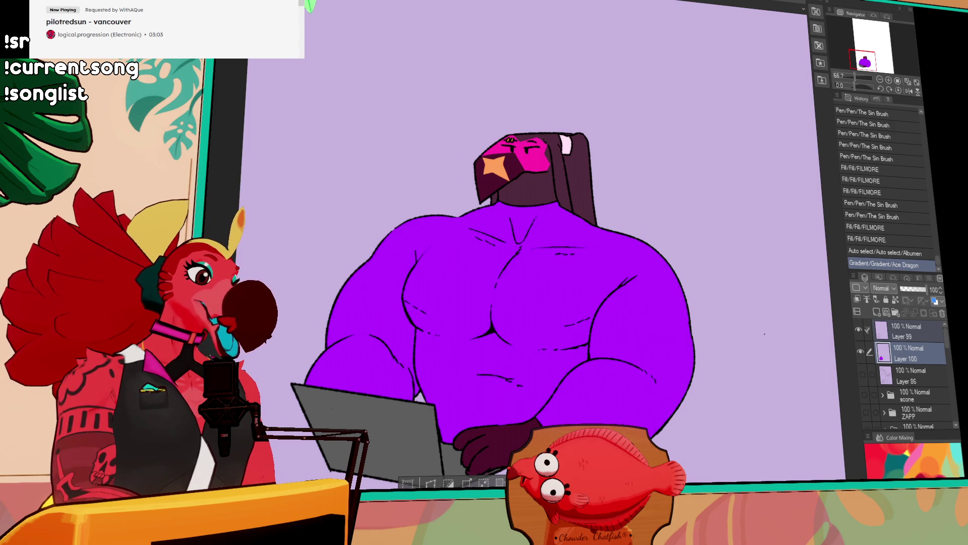
pyautogui.moveTo(666, 328); pyautogui.dragTo(765, 335)
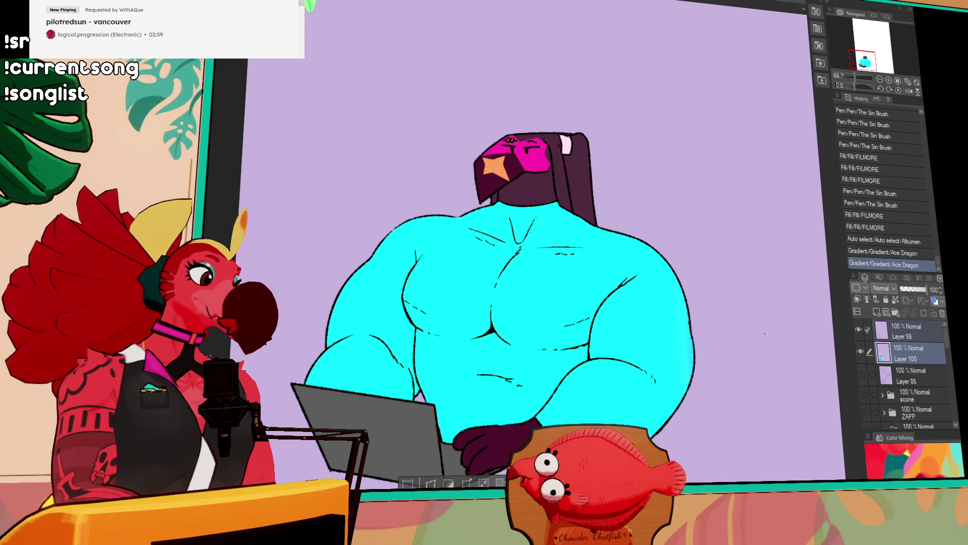
pyautogui.moveTo(737, 340); pyautogui.dragTo(823, 348)
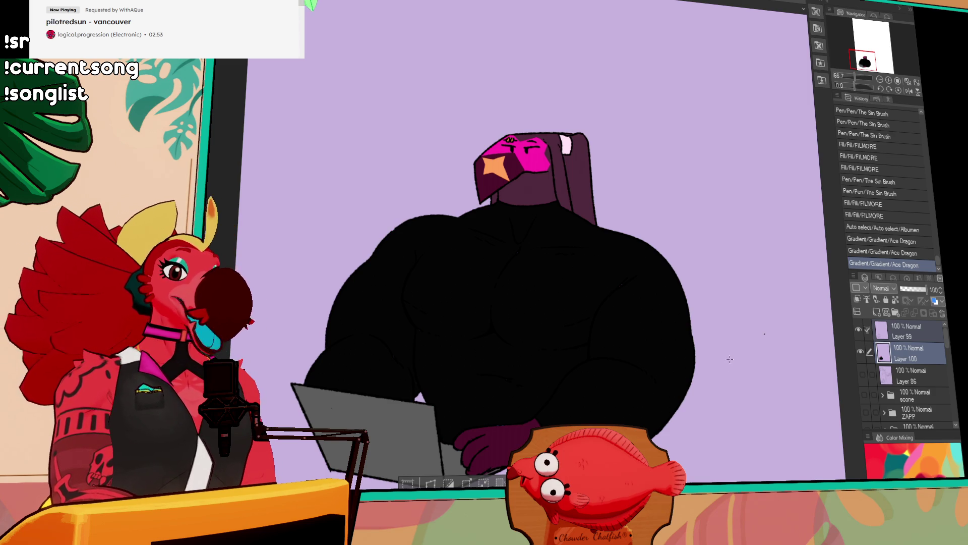
pyautogui.moveTo(730, 359); pyautogui.dragTo(756, 359)
pyautogui.moveTo(725, 391); pyautogui.dragTo(719, 354)
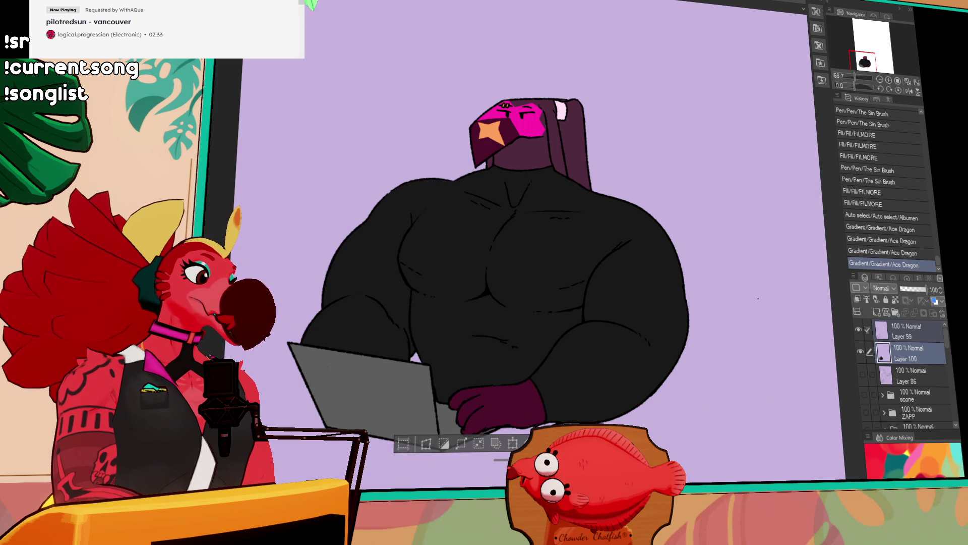
pyautogui.moveTo(709, 360); pyautogui.dragTo(791, 358)
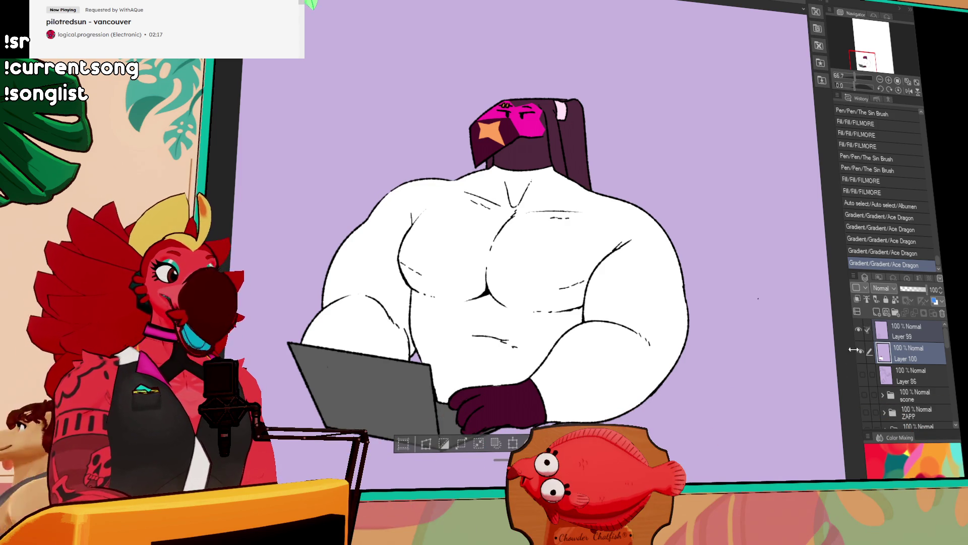
pyautogui.click(904, 341)
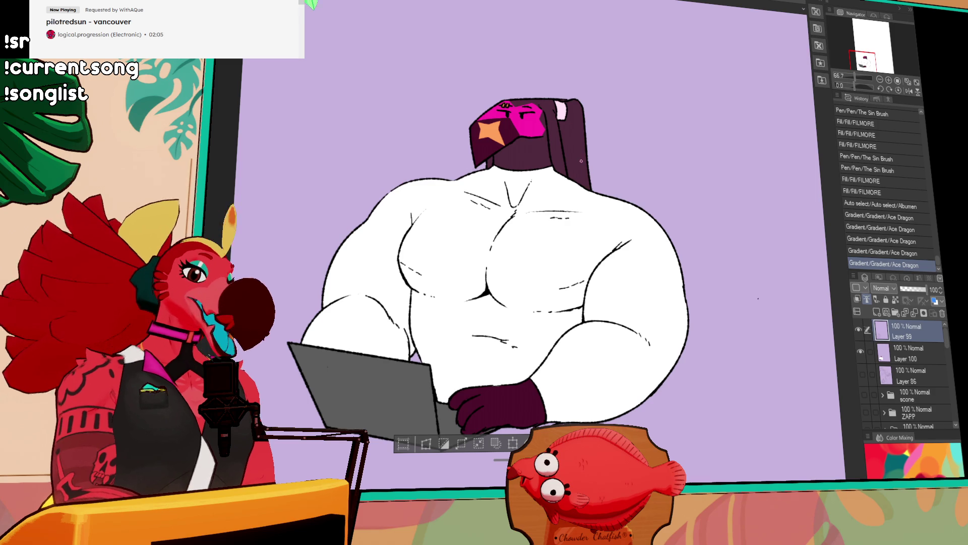
# Step: Try several collar and shoulder strokes around the neck, undoing each
pyautogui.moveTo(483, 163)
pyautogui.mouseDown()
pyautogui.moveTo(498, 213)
pyautogui.moveTo(518, 204)
pyautogui.mouseUp()
pyautogui.moveTo(570, 234); pyautogui.dragTo(601, 198)
pyautogui.hotkey('ctrl', 'z')
pyautogui.hotkey('ctrl', 'z')
pyautogui.moveTo(570, 235); pyautogui.dragTo(601, 198)
pyautogui.hotkey('ctrl', 'z')
pyautogui.moveTo(570, 234); pyautogui.dragTo(601, 198)
pyautogui.hotkey('ctrl', 'z')
pyautogui.moveTo(520, 230)
pyautogui.mouseDown()
pyautogui.moveTo(479, 189)
pyautogui.moveTo(504, 212)
pyautogui.moveTo(600, 215)
pyautogui.moveTo(607, 204)
pyautogui.mouseUp()
pyautogui.hotkey('ctrl', 'z')
pyautogui.hotkey('ctrl', 'z')
pyautogui.moveTo(473, 192)
pyautogui.mouseDown()
pyautogui.moveTo(514, 230)
pyautogui.moveTo(568, 233)
pyautogui.mouseUp()
# Step: Add new raster layer Layer 101 and draw the collar around the neck
pyautogui.hotkey('ctrl', 'z')
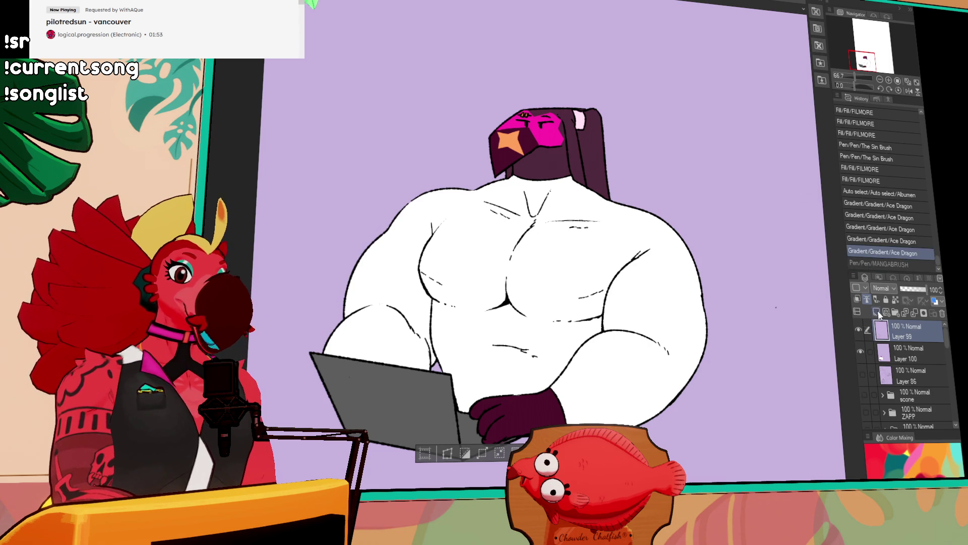
pyautogui.hotkey('ctrl', 'shift', 'n')
pyautogui.moveTo(474, 192)
pyautogui.mouseDown()
pyautogui.moveTo(616, 227)
pyautogui.moveTo(537, 229)
pyautogui.moveTo(611, 227)
pyautogui.mouseUp()
pyautogui.hotkey('ctrl', 'z')
pyautogui.hotkey('ctrl', 'z')
pyautogui.moveTo(475, 191); pyautogui.dragTo(604, 202)
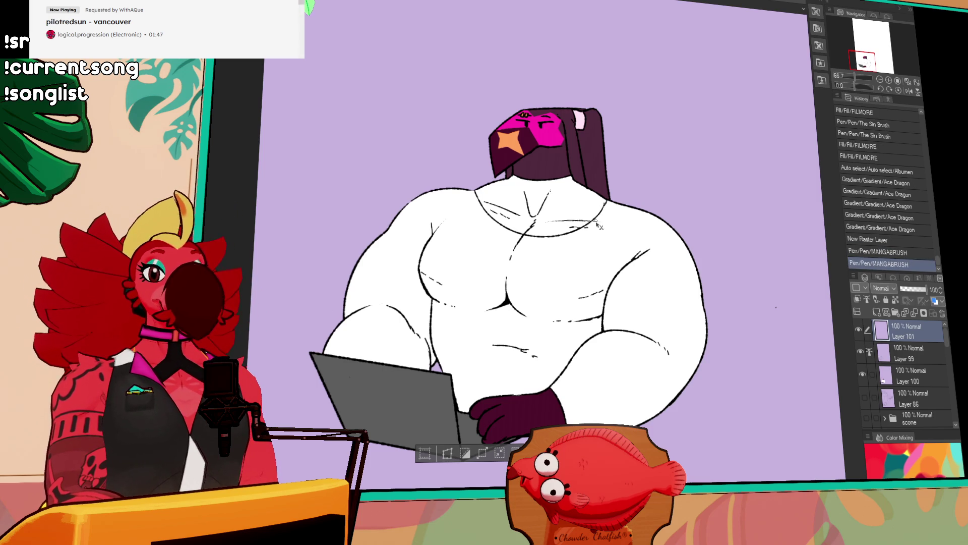
# Step: Lasso the head and neck area and lift the collar linework toward the head
pyautogui.moveTo(591, 232); pyautogui.dragTo(593, 224)
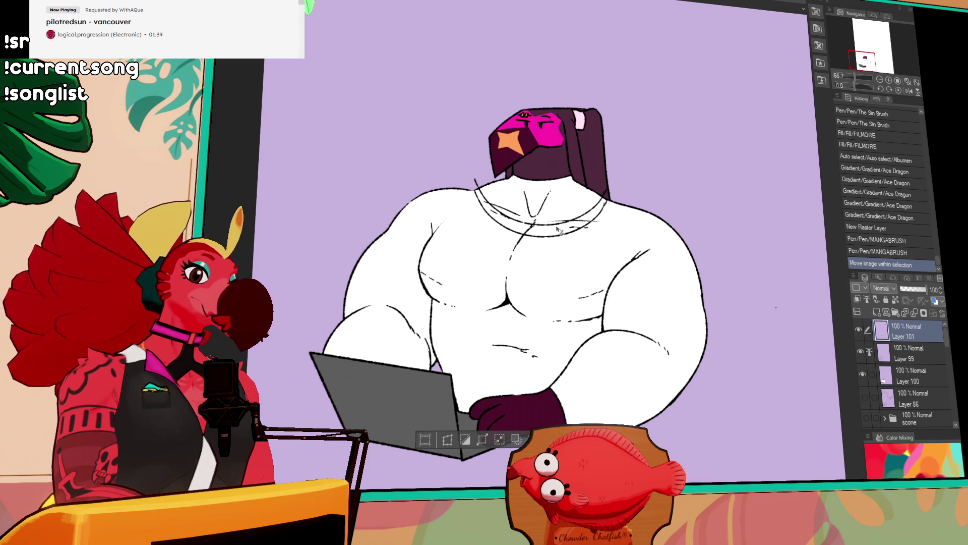
pyautogui.moveTo(584, 225)
pyautogui.mouseDown()
pyautogui.moveTo(582, 216)
pyautogui.moveTo(562, 223)
pyautogui.mouseUp()
pyautogui.hotkey('ctrl', 'z')
pyautogui.hotkey('ctrl', 'd')
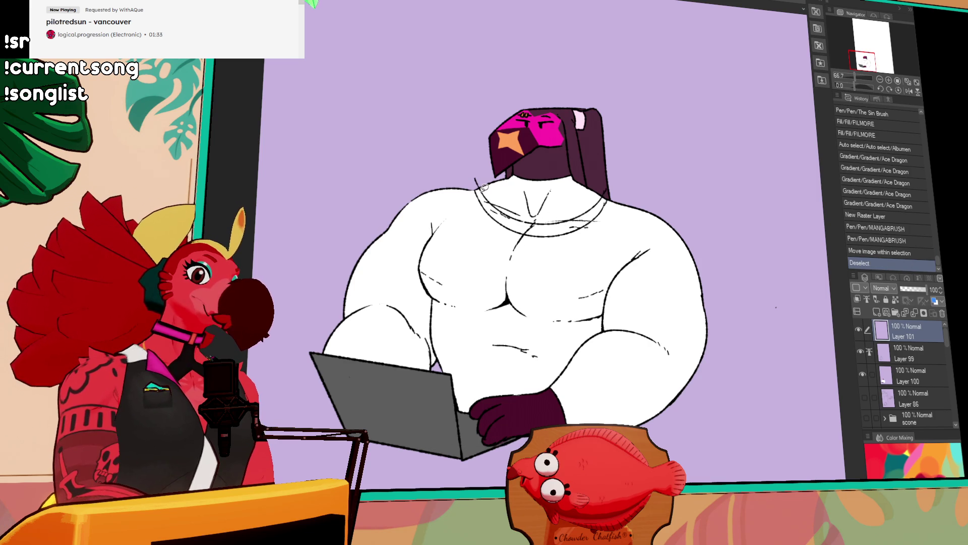
pyautogui.moveTo(472, 158)
pyautogui.mouseDown()
pyautogui.moveTo(624, 174)
pyautogui.moveTo(585, 218)
pyautogui.moveTo(527, 230)
pyautogui.moveTo(492, 205)
pyautogui.mouseUp()
pyautogui.moveTo(576, 219); pyautogui.dragTo(578, 192)
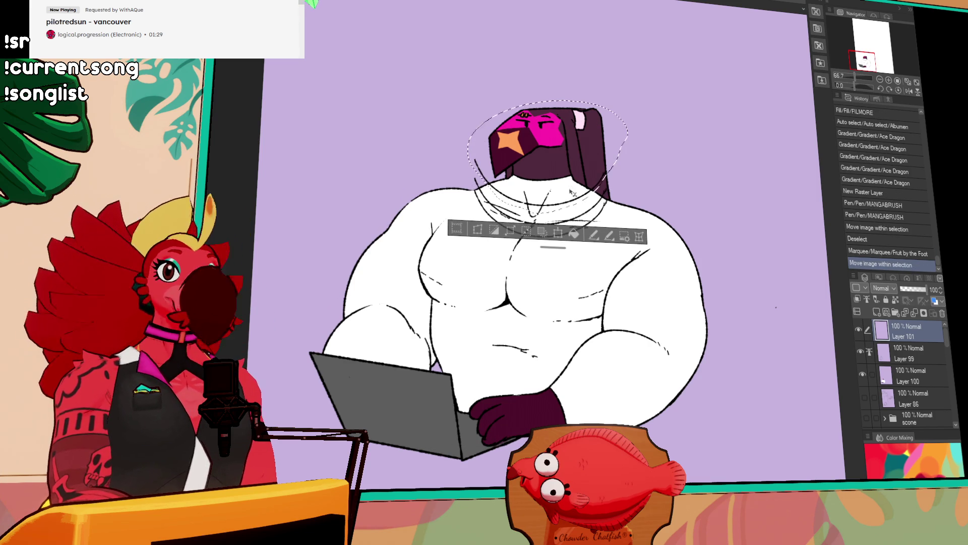
# Step: Scale the collar linework down, narrow and shift it under the bird head, then deselect
pyautogui.click(558, 231)
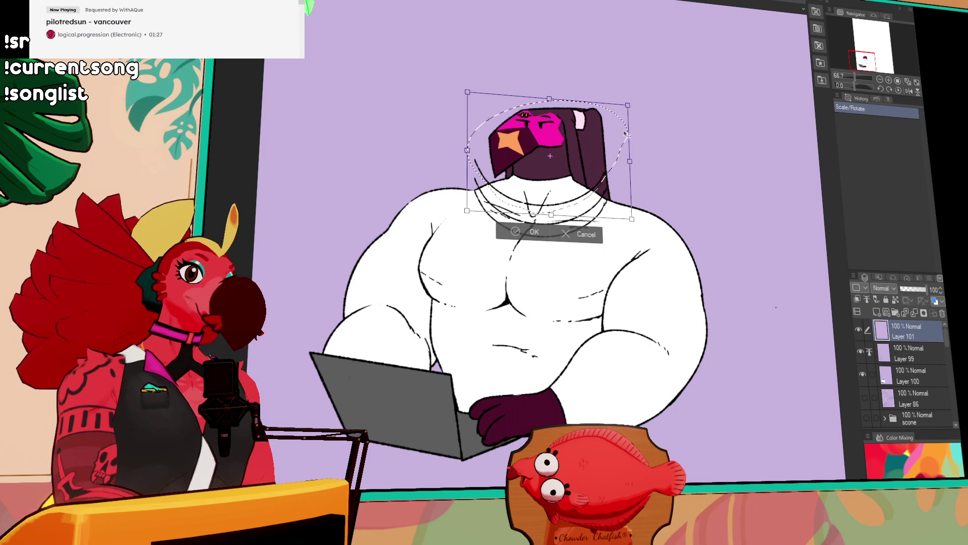
pyautogui.moveTo(624, 218); pyautogui.dragTo(603, 206)
pyautogui.moveTo(595, 155)
pyautogui.mouseDown()
pyautogui.moveTo(612, 175)
pyautogui.moveTo(573, 210)
pyautogui.mouseUp()
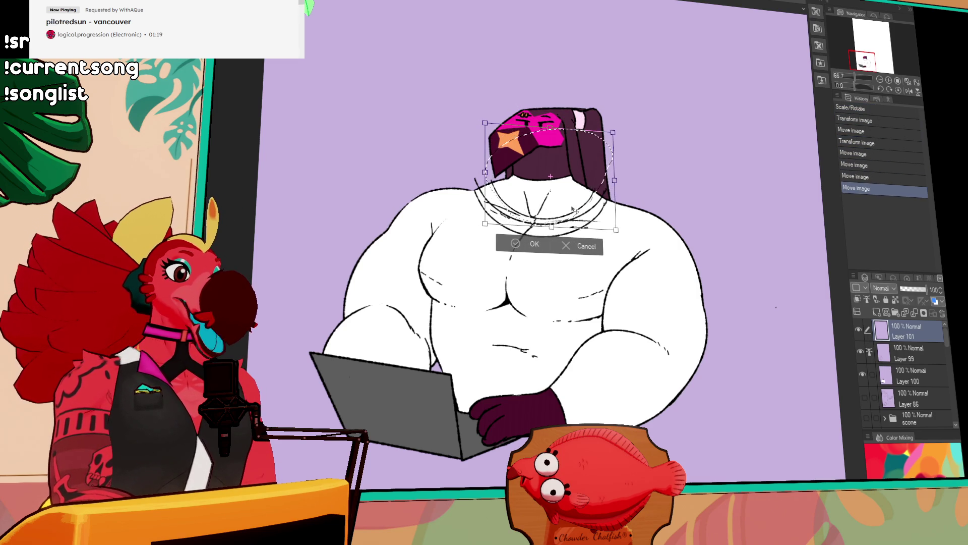
pyautogui.moveTo(615, 180); pyautogui.dragTo(594, 202)
pyautogui.press('Return')
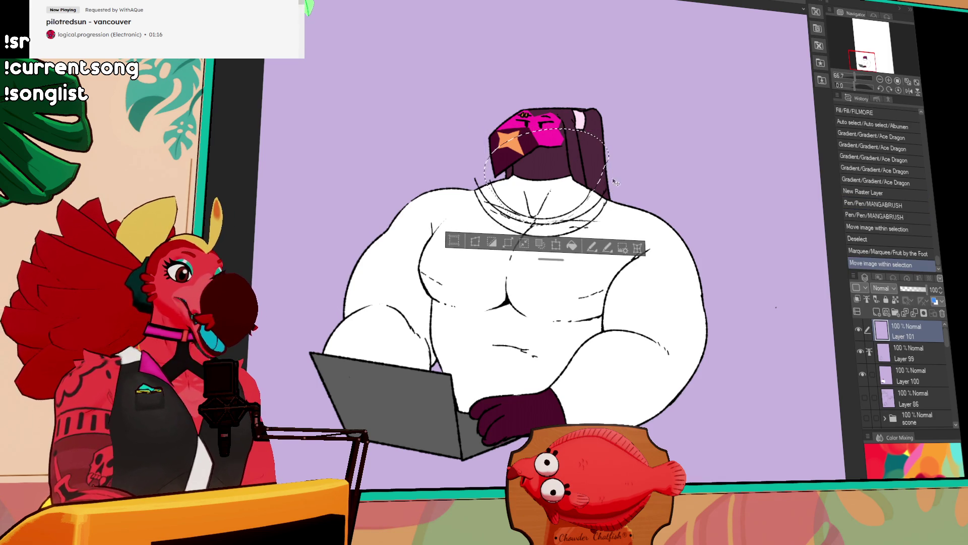
pyautogui.hotkey('ctrl', 'd')
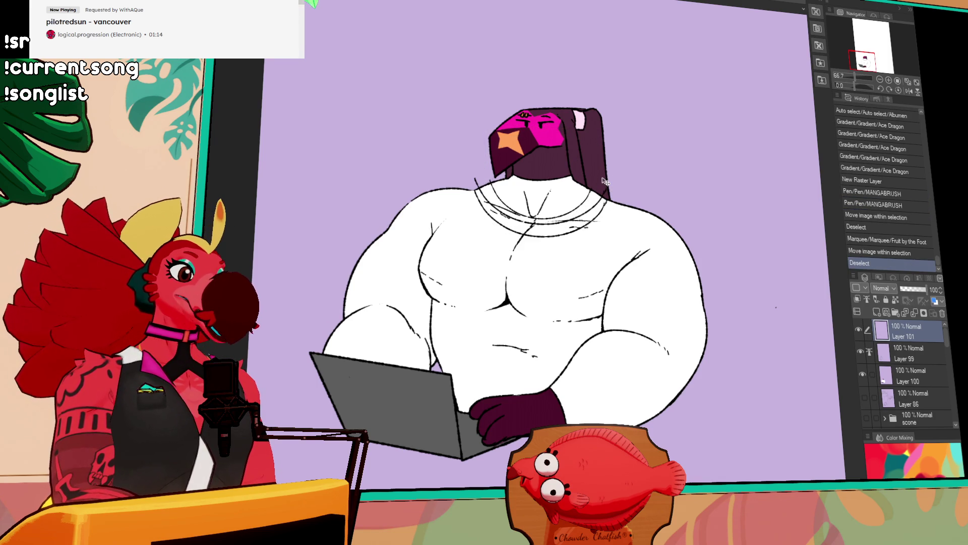
pyautogui.moveTo(550, 170); pyautogui.dragTo(600, 189)
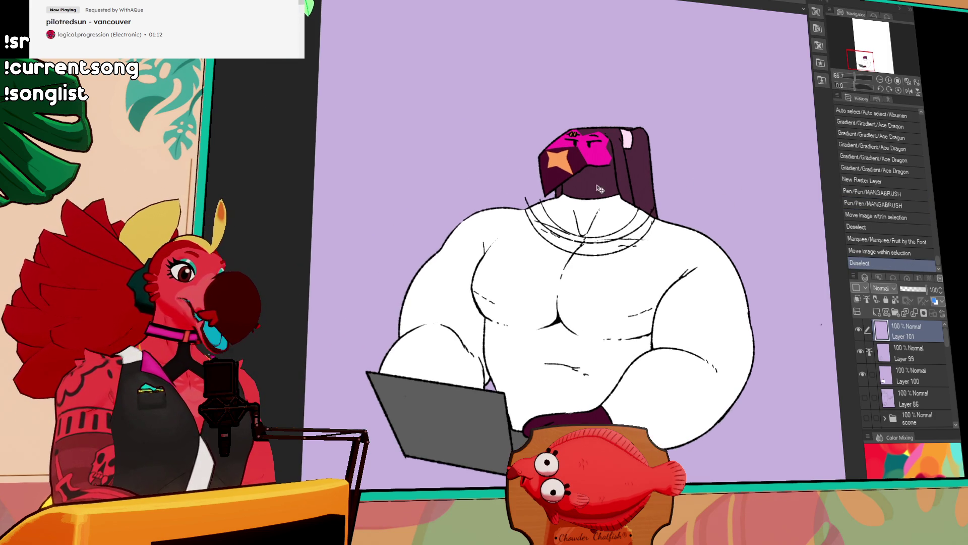
# Step: Erase small stray marks on the line art around the collar
pyautogui.click(528, 199)
pyautogui.click(528, 205)
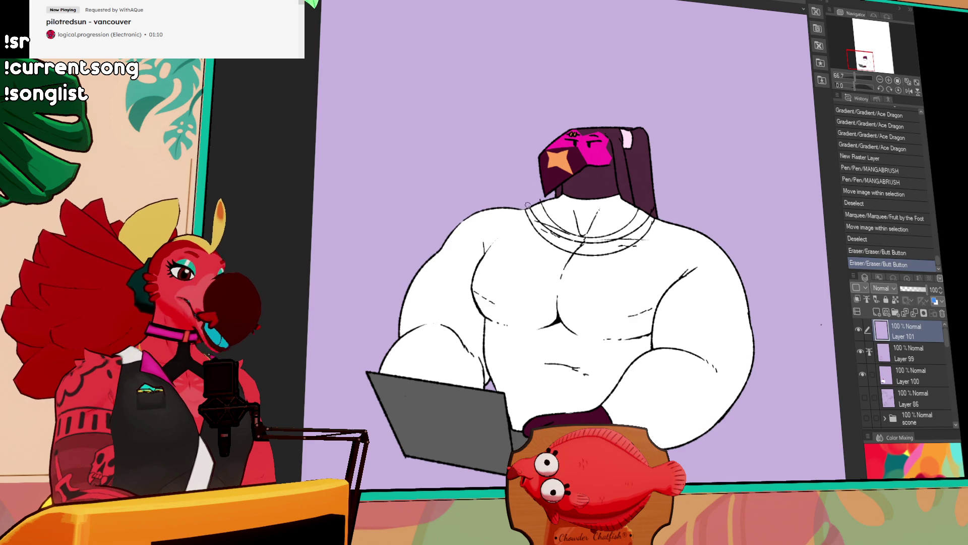
pyautogui.click(536, 200)
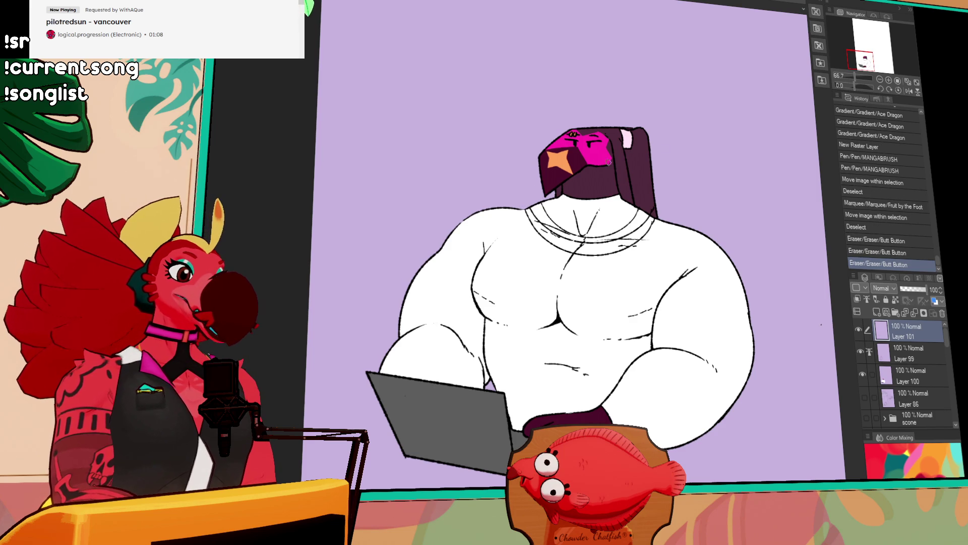
pyautogui.click(652, 210)
pyautogui.moveTo(653, 211); pyautogui.dragTo(656, 204)
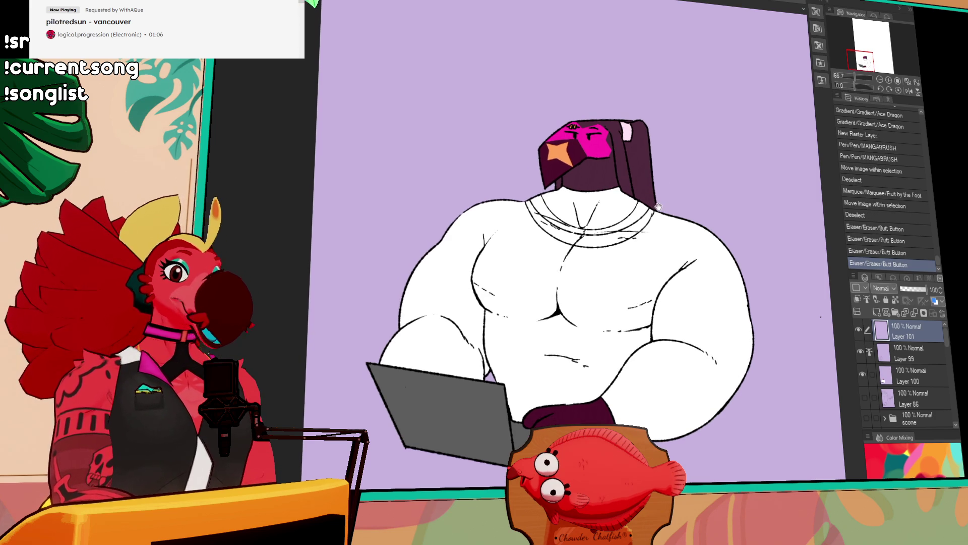
# Step: On Layer 99, erase the stray strokes running along the collar
pyautogui.click(907, 359)
pyautogui.click(629, 222)
pyautogui.click(631, 230)
pyautogui.click(627, 234)
pyautogui.click(623, 238)
pyautogui.click(618, 236)
pyautogui.click(610, 235)
pyautogui.click(600, 233)
pyautogui.click(591, 232)
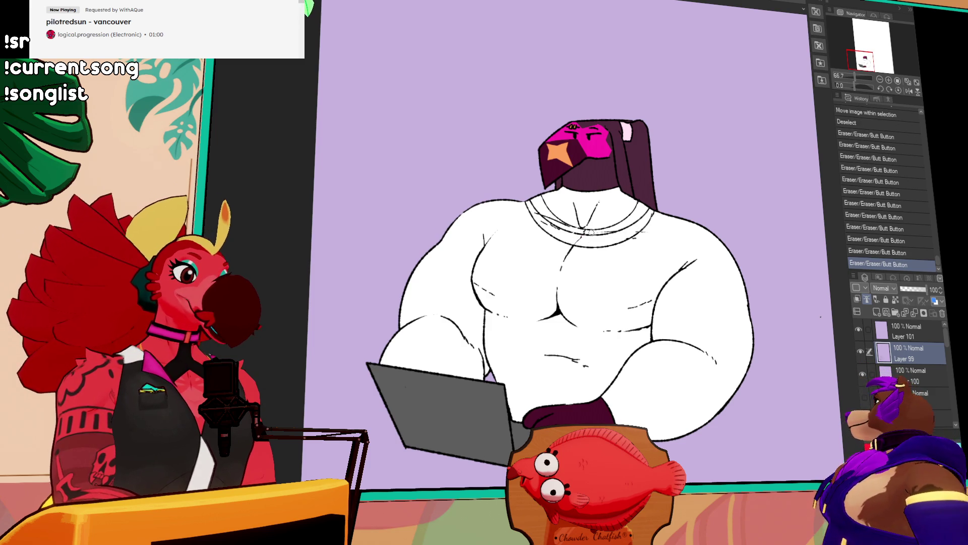
# Step: Hide the flat colours, clean the collar's left side, and make Layer 101 visible
pyautogui.click(862, 374)
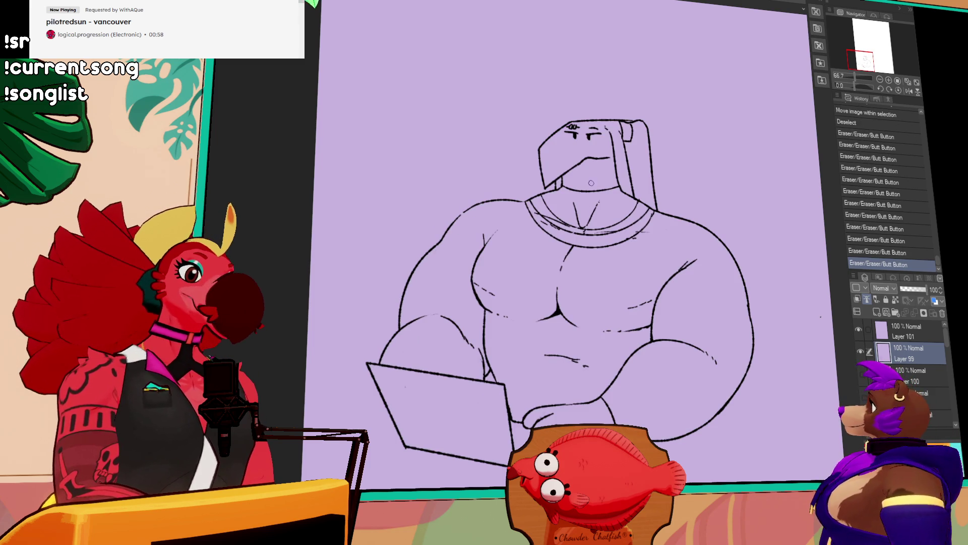
pyautogui.click(572, 225)
pyautogui.click(566, 224)
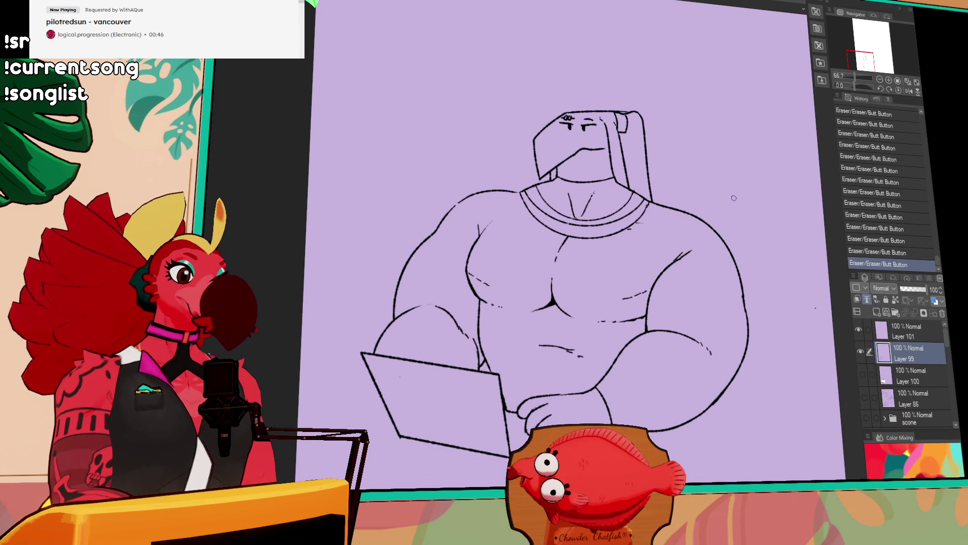
pyautogui.click(861, 350)
pyautogui.click(860, 350)
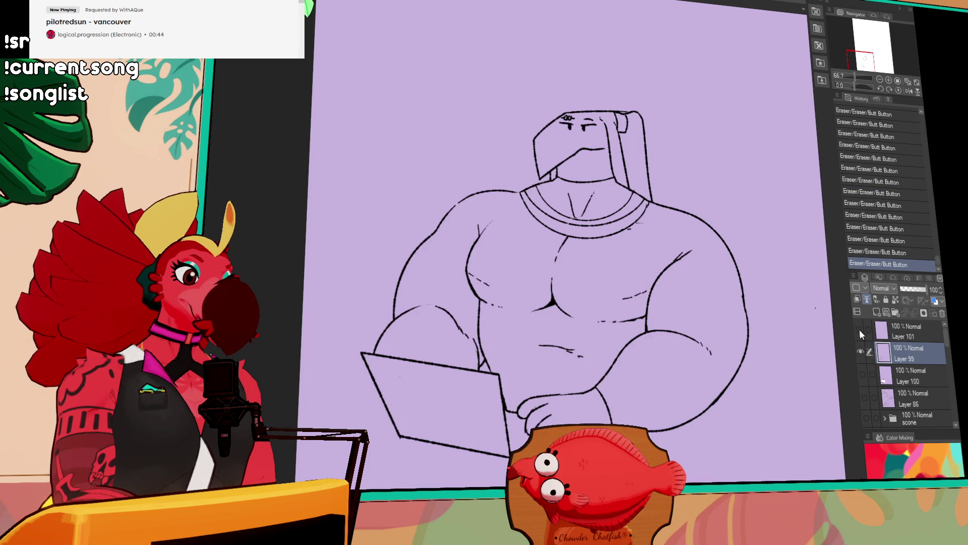
pyautogui.click(859, 330)
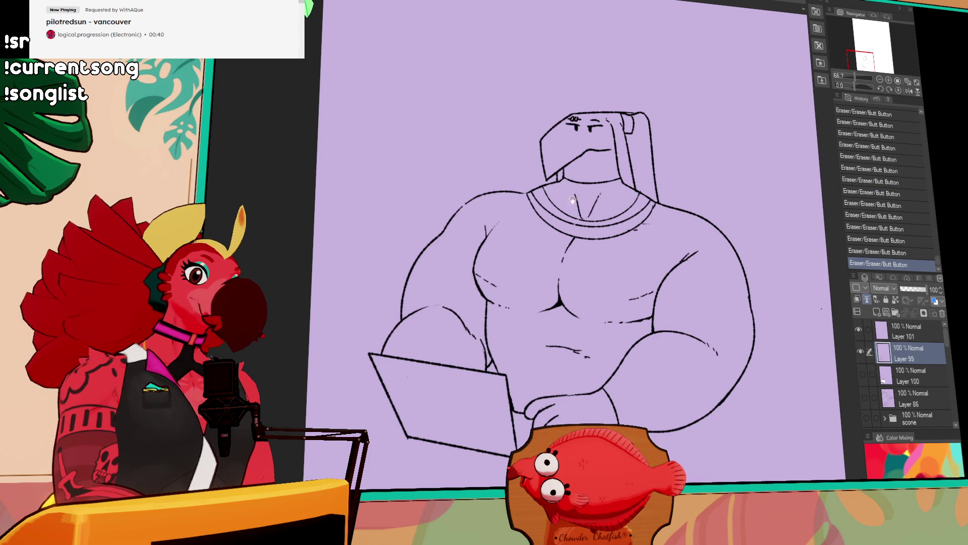
pyautogui.click(567, 223)
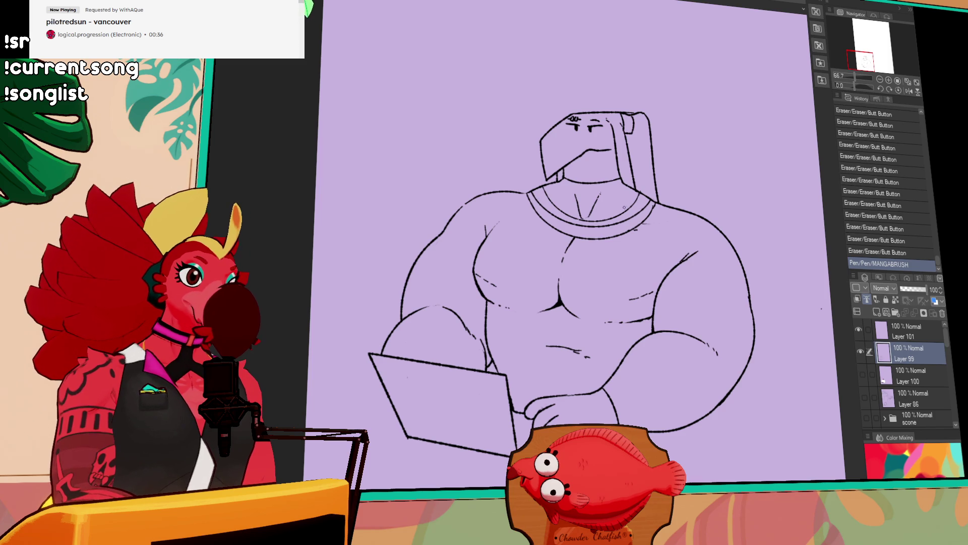
# Step: Lasso the neck lines on Layer 101, shift them up slightly, and deselect
pyautogui.click(862, 331)
pyautogui.moveTo(578, 153)
pyautogui.mouseDown()
pyautogui.moveTo(651, 202)
pyautogui.moveTo(575, 222)
pyautogui.mouseUp()
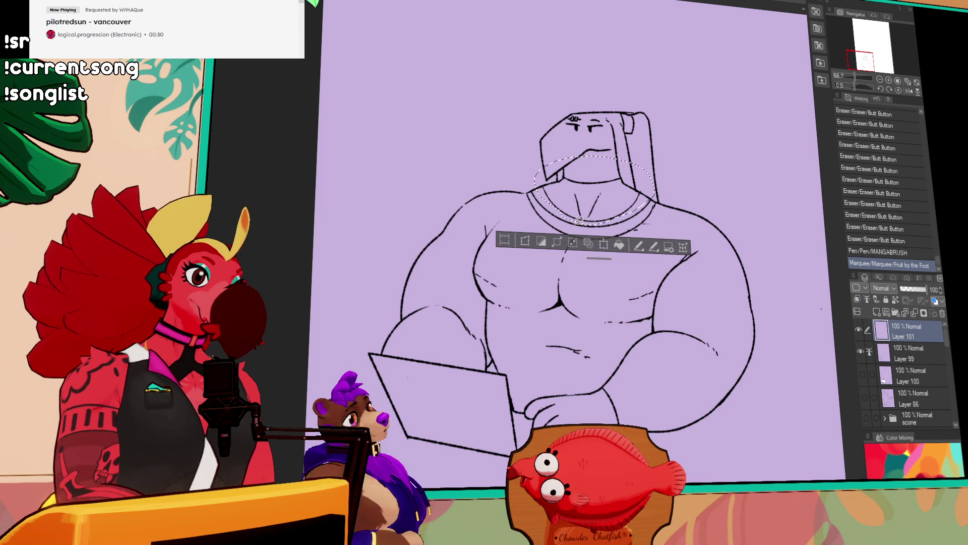
pyautogui.click(615, 215)
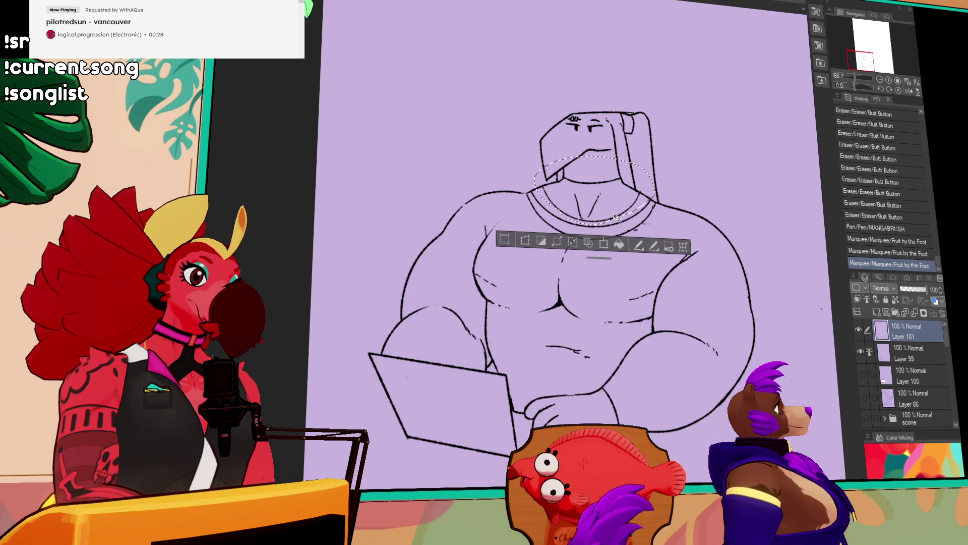
pyautogui.moveTo(614, 216); pyautogui.dragTo(615, 211)
pyautogui.hotkey('ctrl', 'd')
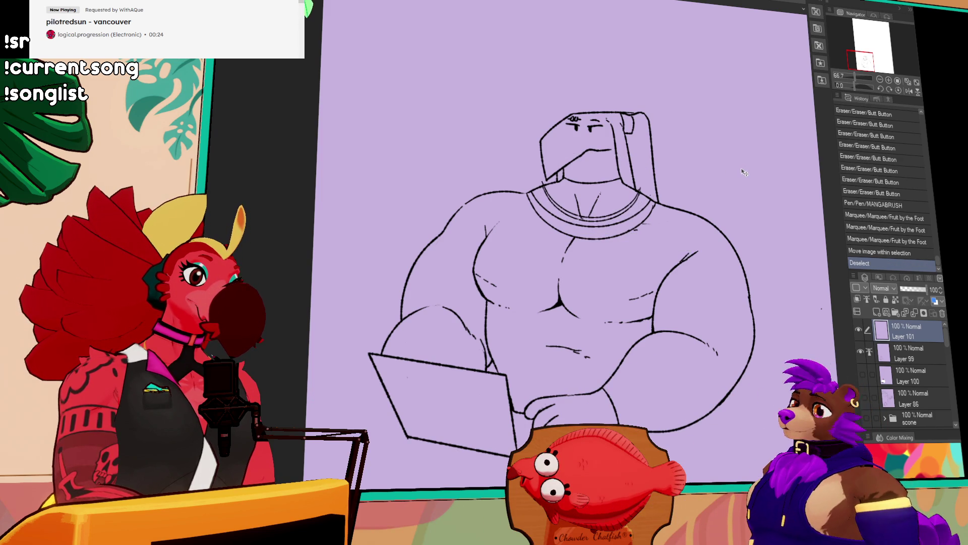
# Step: Erase leftover marks at the left neck and show the flat colour layer again
pyautogui.click(539, 185)
pyautogui.click(538, 185)
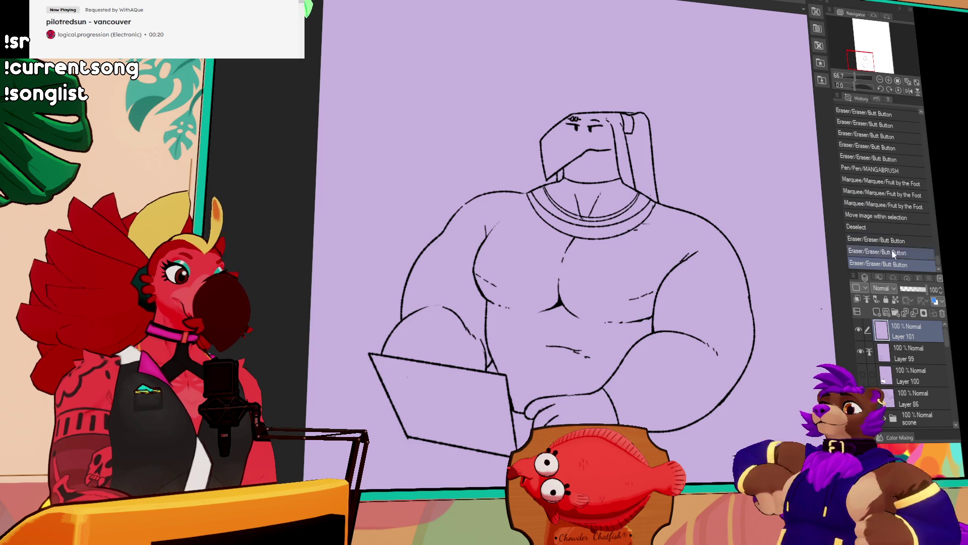
pyautogui.click(863, 374)
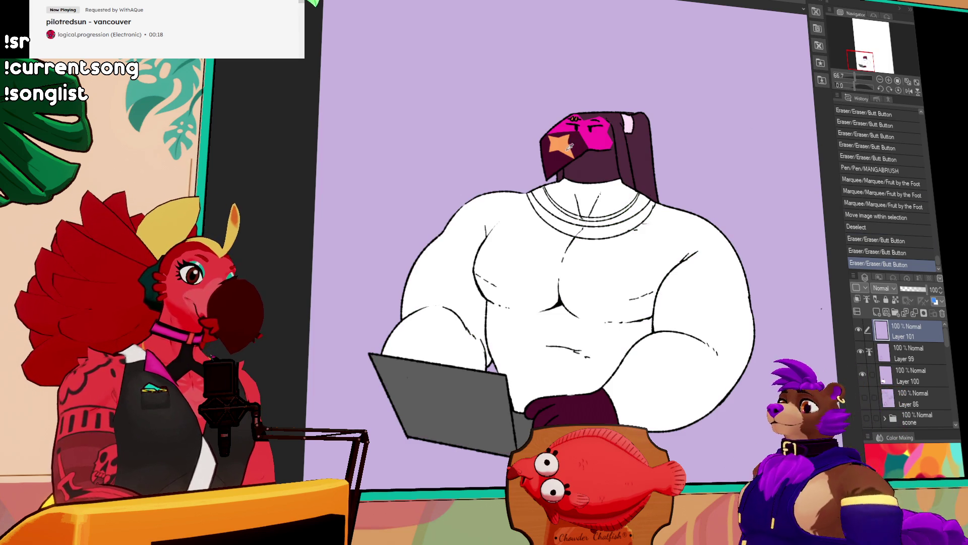
# Step: Try filling the collar rings orange on the wrong layer, then undo it
pyautogui.click(579, 231)
pyautogui.press('p')
pyautogui.moveTo(630, 196); pyautogui.dragTo(637, 201)
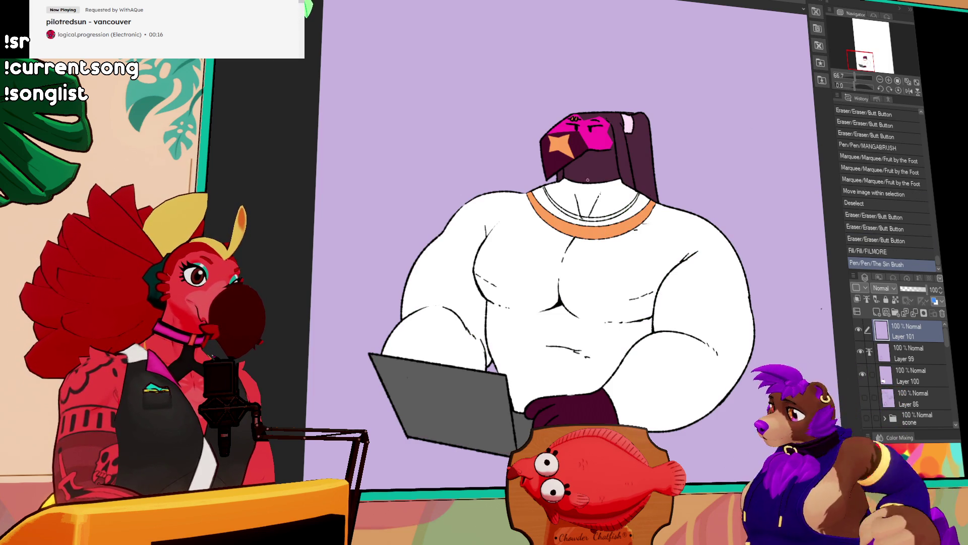
pyautogui.press('g')
pyautogui.click(585, 216)
pyautogui.click(633, 198)
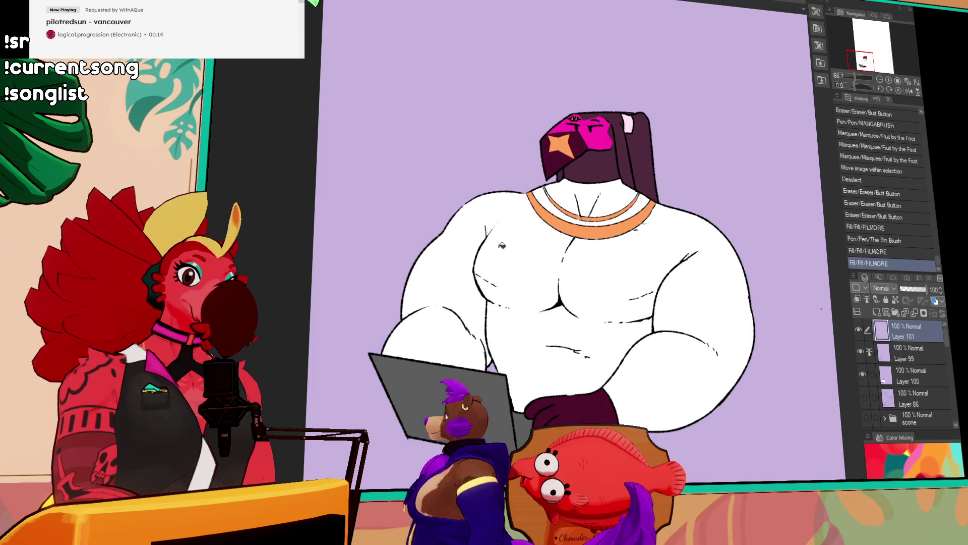
pyautogui.hotkey('ctrl', 'z')
pyautogui.hotkey('ctrl', 'z')
pyautogui.hotkey('ctrl', 'z')
# Step: Fill the collar rings orange on the Layer 100 flat colour layer
pyautogui.click(903, 378)
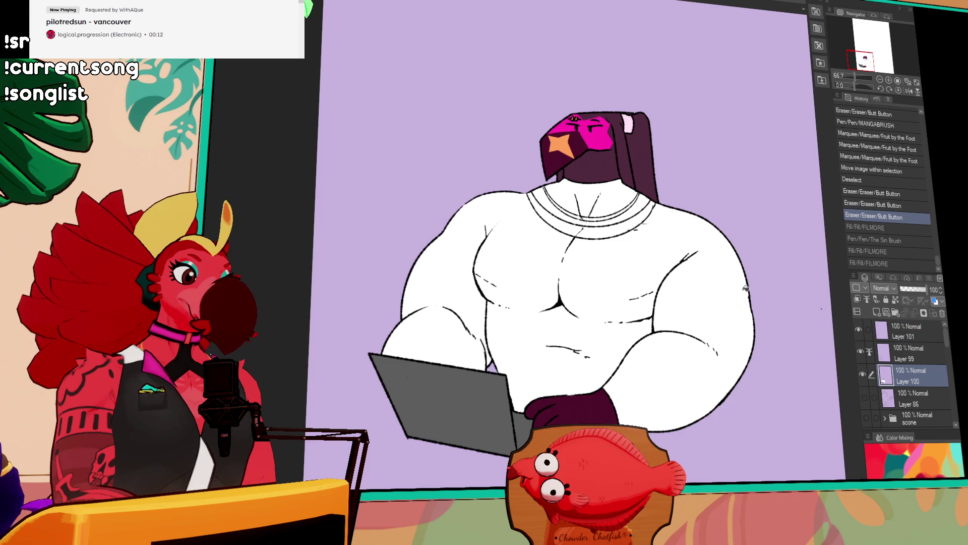
pyautogui.click(579, 228)
pyautogui.click(592, 217)
pyautogui.click(595, 215)
pyautogui.click(610, 210)
pyautogui.click(629, 198)
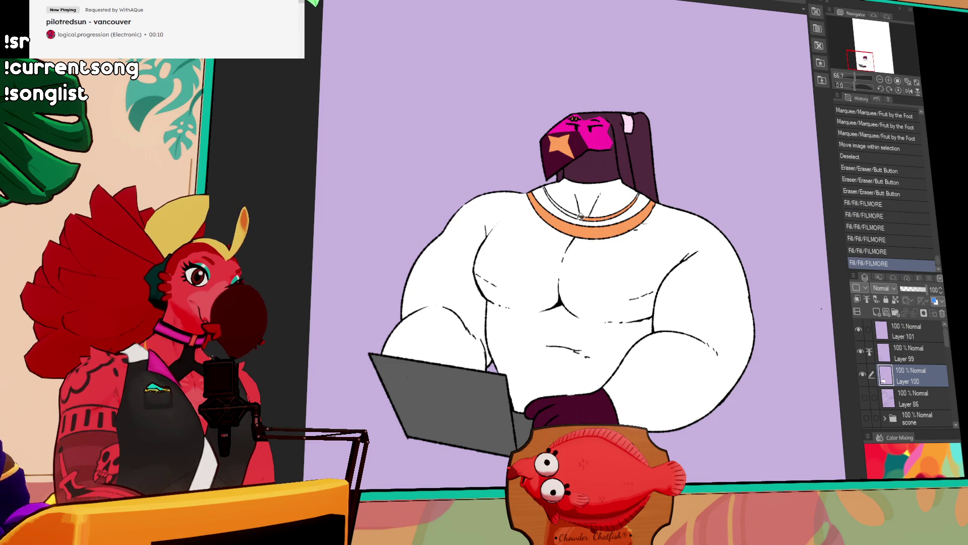
# Step: Touch up the collar with small pen marks and merge Layer 101 into Layer 99
pyautogui.click(639, 191)
pyautogui.click(633, 198)
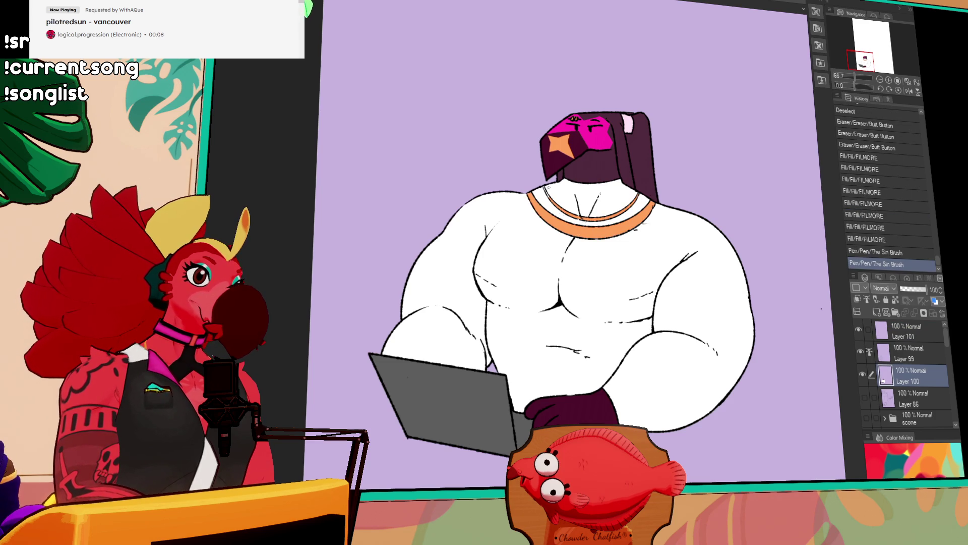
pyautogui.click(547, 194)
pyautogui.click(544, 192)
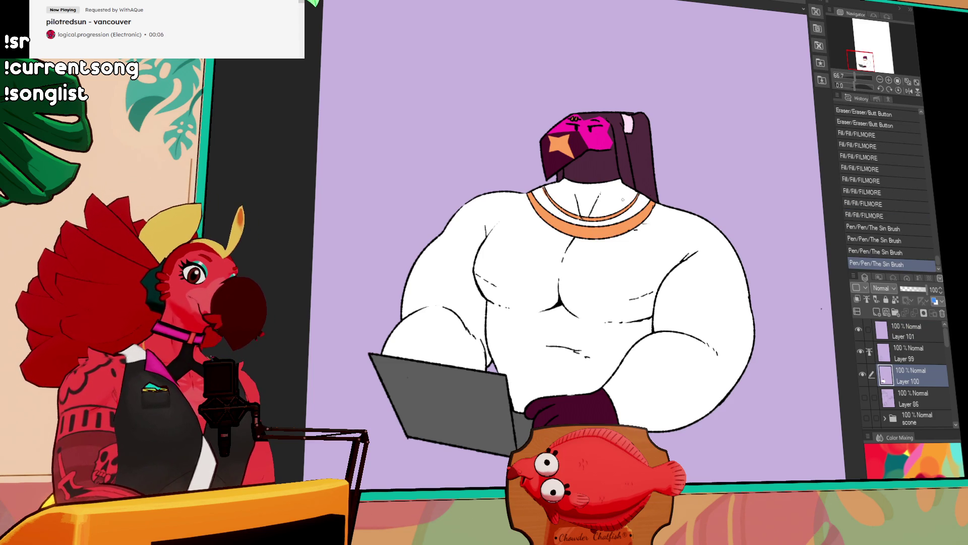
pyautogui.click(860, 334)
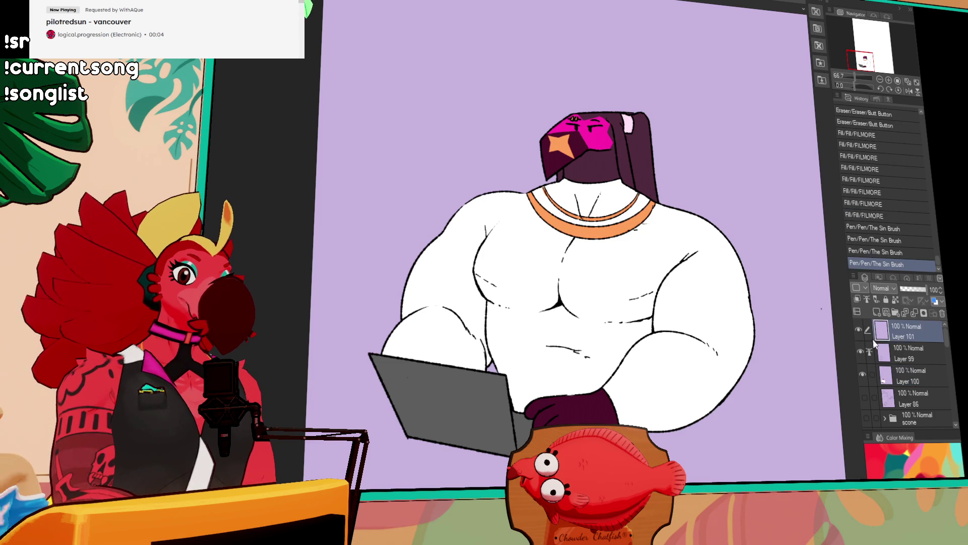
pyautogui.hotkey('ctrl', 'e')
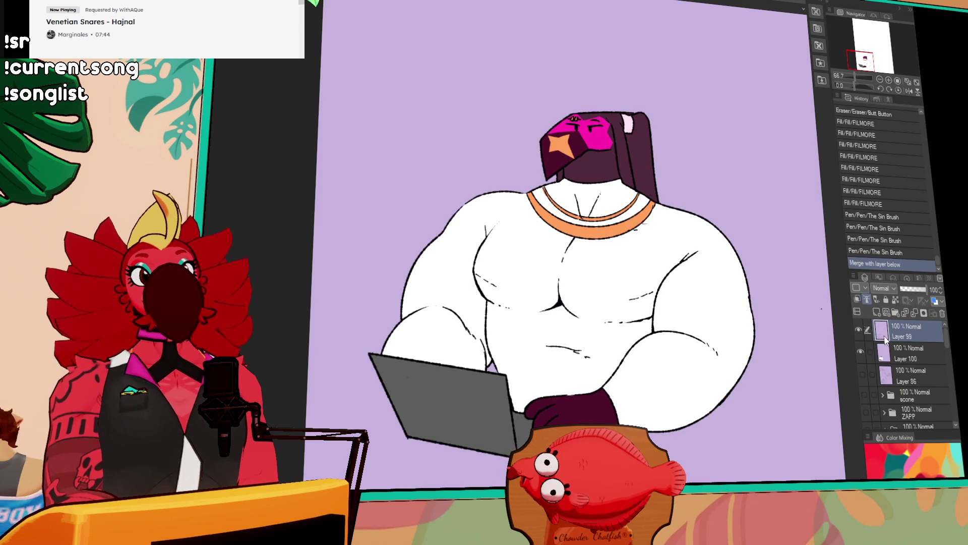
# Step: Hide the line art and select the orange necklace and star areas on Layer 100
pyautogui.click(859, 330)
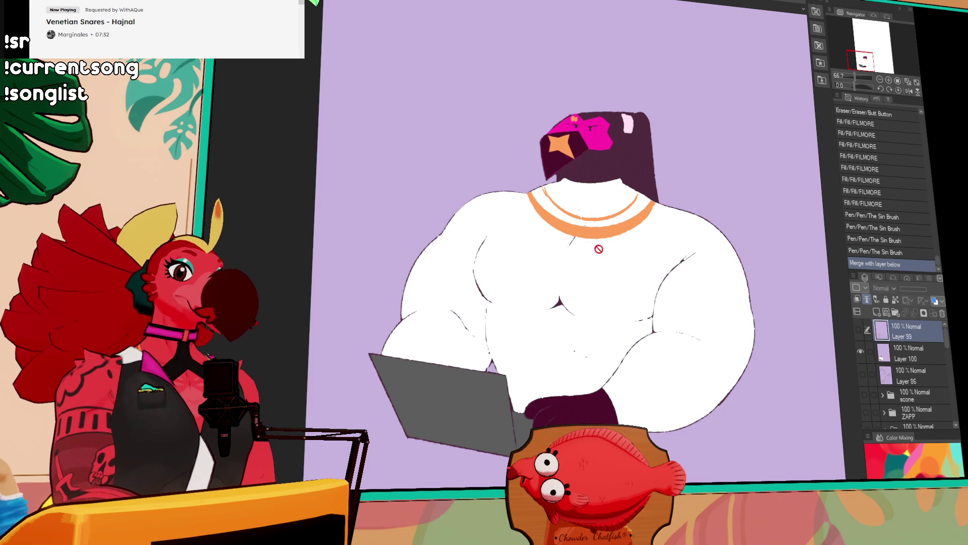
pyautogui.click(895, 361)
pyautogui.moveTo(620, 194); pyautogui.dragTo(587, 252)
pyautogui.hotkey('ctrl', 'z')
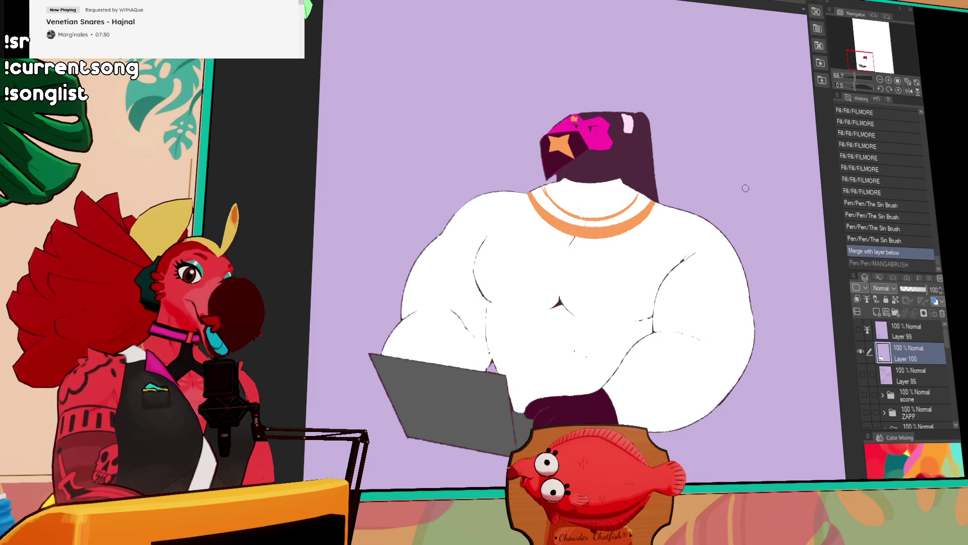
pyautogui.click(607, 235)
pyautogui.click(610, 216)
pyautogui.click(563, 148)
pyautogui.click(632, 202)
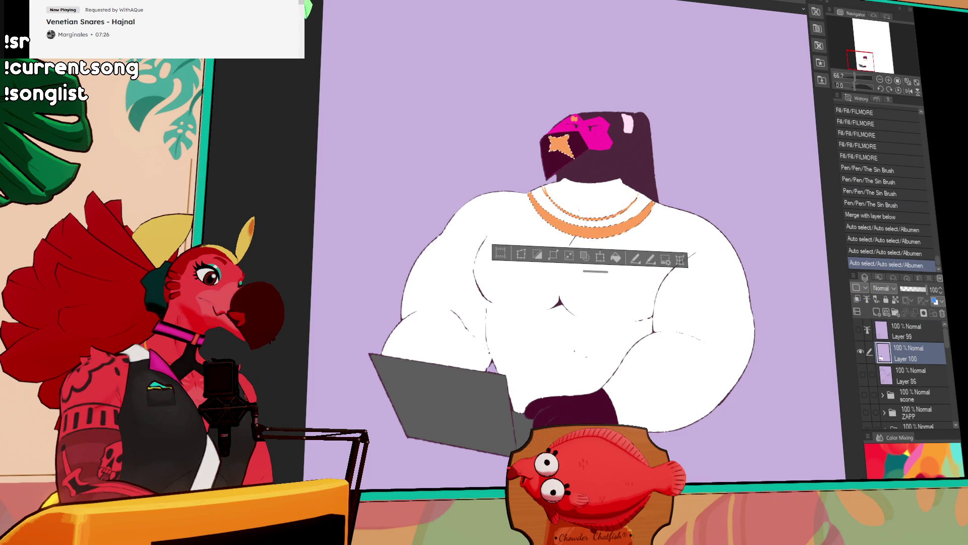
# Step: Paint light strokes on the necklace and the hat's star inside the selection
pyautogui.click(602, 208)
pyautogui.hotkey('ctrl', 'z')
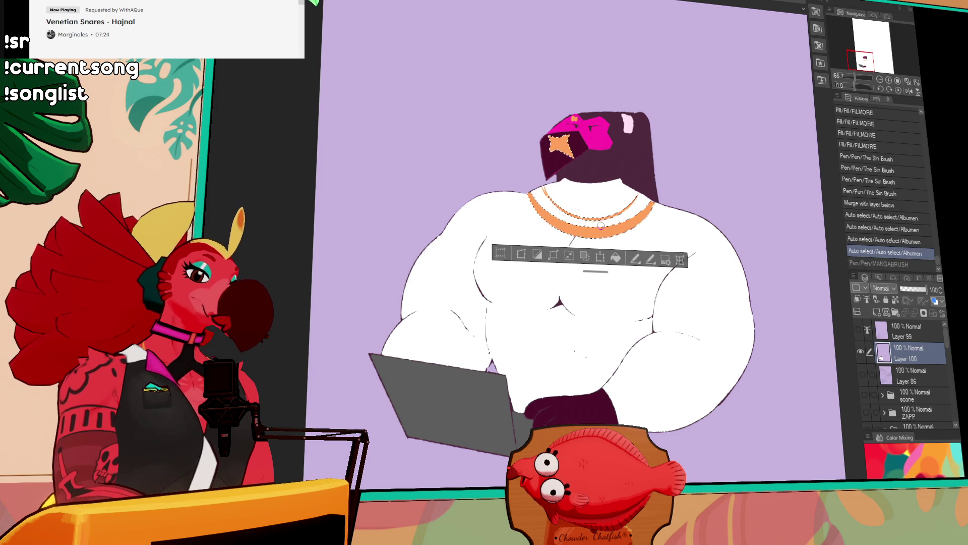
pyautogui.hotkey('ctrl', 'y')
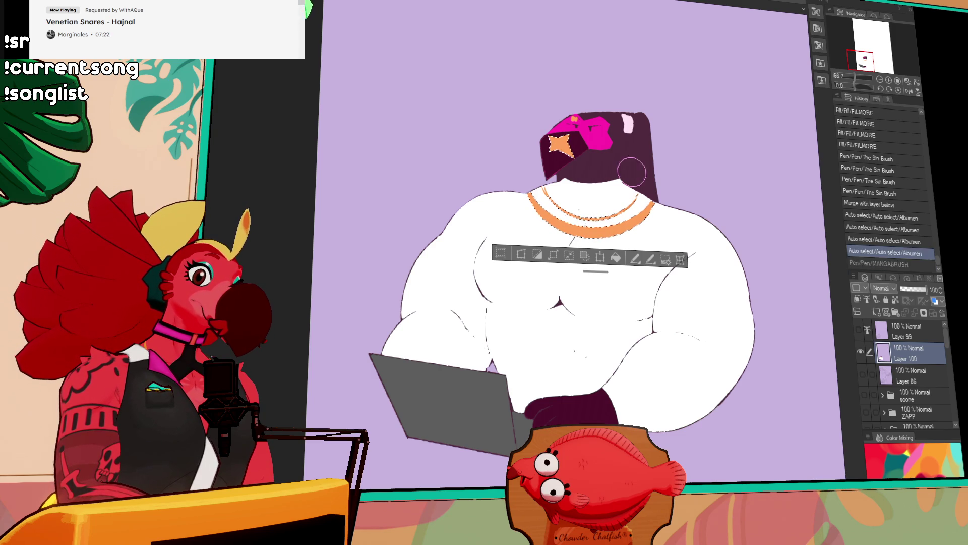
pyautogui.click(582, 187)
pyautogui.hotkey('ctrl', 'z')
pyautogui.hotkey('ctrl', 'y')
pyautogui.click(567, 146)
pyautogui.hotkey('ctrl', 'z')
pyautogui.hotkey('ctrl', 'y')
# Step: Add pale and orange strokes along the necklace, ink the star, then deselect
pyautogui.click(500, 253)
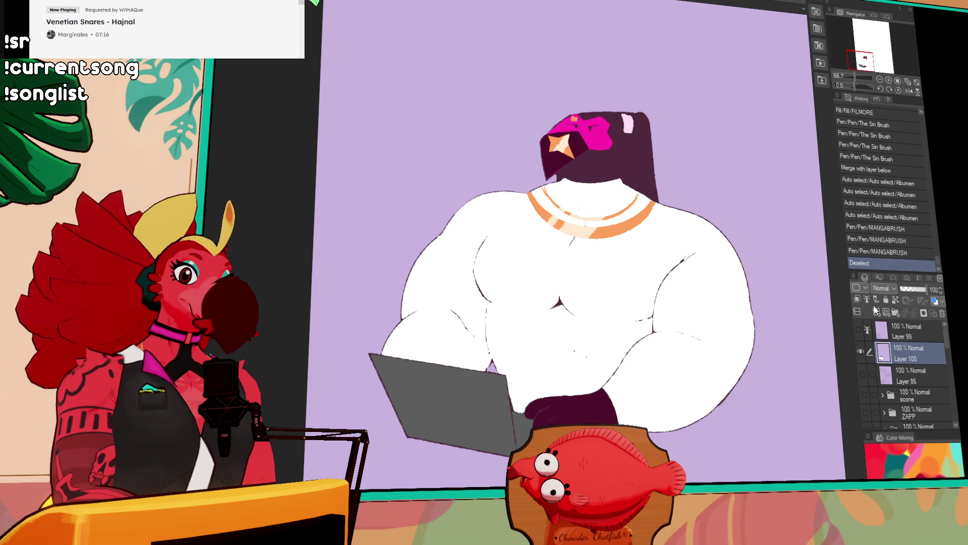
pyautogui.click(859, 330)
pyautogui.hotkey('ctrl', 'z')
pyautogui.hotkey('ctrl', 'z')
pyautogui.hotkey('ctrl', 'z')
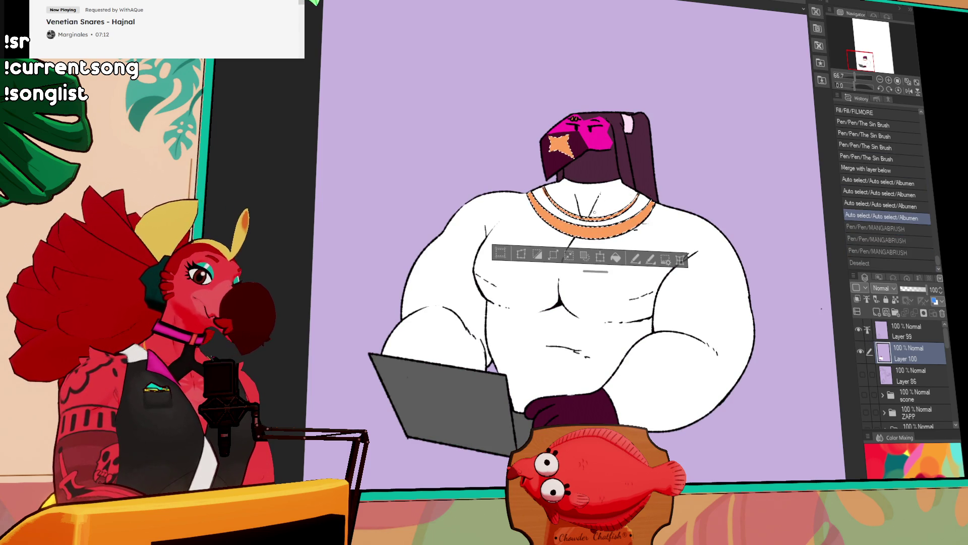
pyautogui.moveTo(570, 229); pyautogui.dragTo(607, 229)
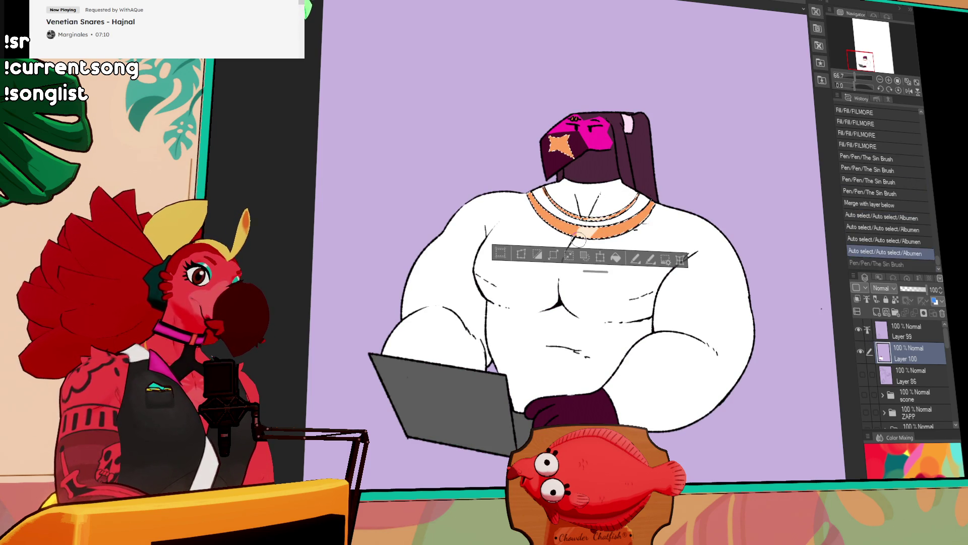
pyautogui.moveTo(532, 197); pyautogui.dragTo(554, 228)
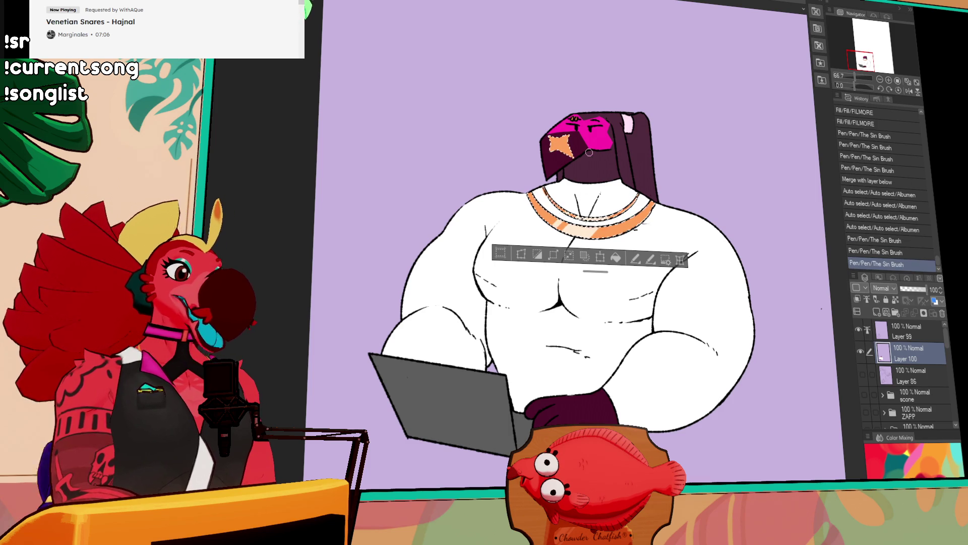
pyautogui.moveTo(562, 146); pyautogui.dragTo(558, 150)
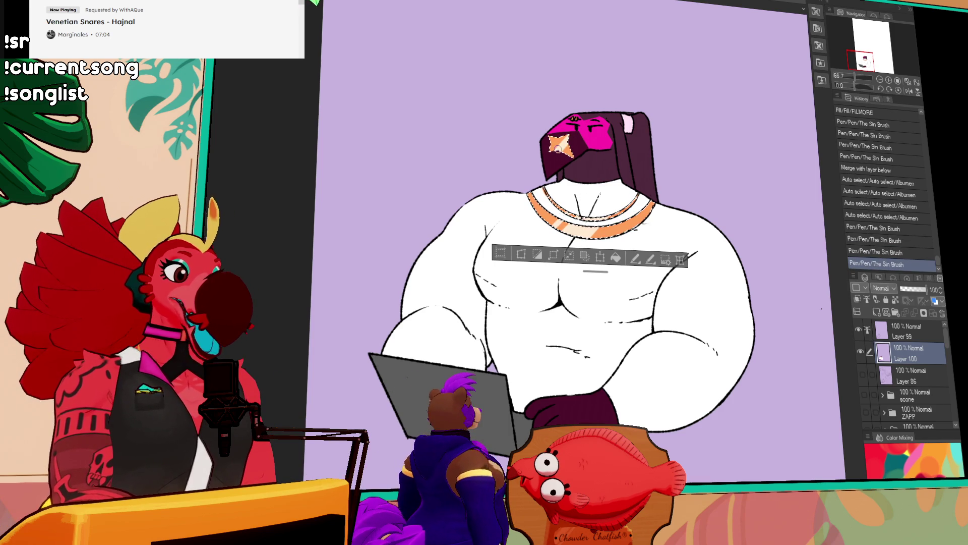
pyautogui.hotkey('ctrl', 'd')
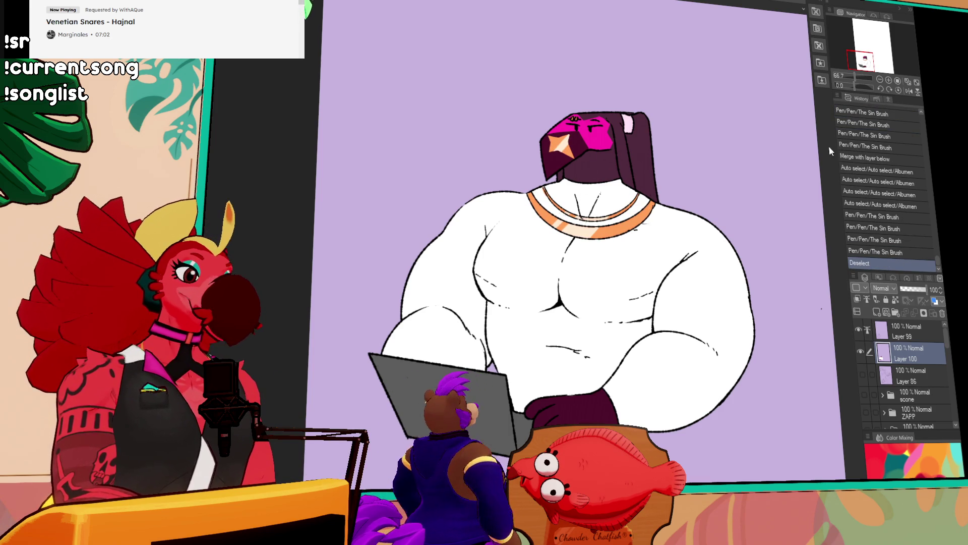
# Step: Erase stray lines on the chest in the Layer 99 line art
pyautogui.click(903, 332)
pyautogui.click(651, 285)
pyautogui.click(651, 285)
pyautogui.click(651, 285)
pyautogui.click(651, 285)
# Step: Erase the leftover necklace lines across the chest
pyautogui.click(479, 271)
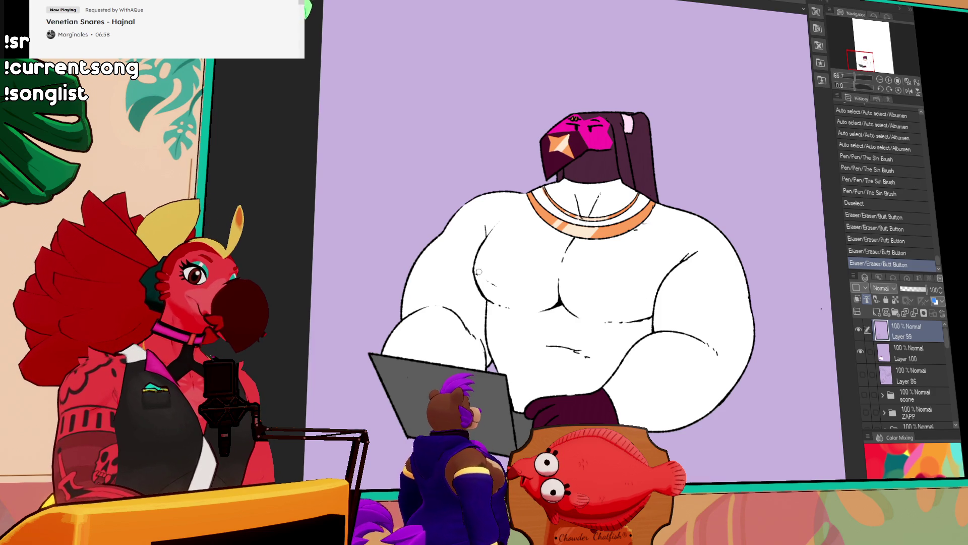
pyautogui.click(742, 225)
pyautogui.moveTo(741, 222); pyautogui.dragTo(742, 208)
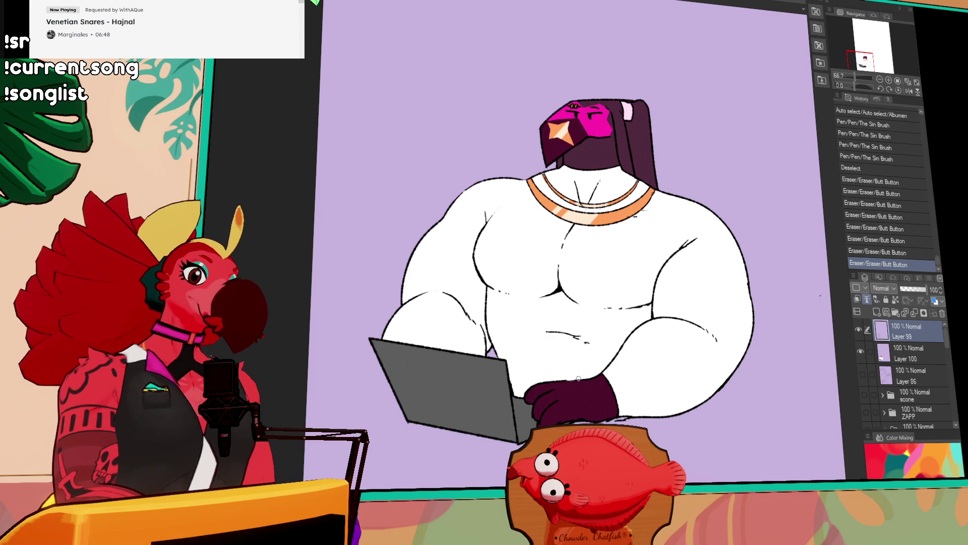
# Step: Ink the edge of the laptop beneath the hands
pyautogui.moveTo(518, 414)
pyautogui.mouseDown()
pyautogui.moveTo(532, 428)
pyautogui.moveTo(527, 417)
pyautogui.mouseUp()
pyautogui.moveTo(527, 417); pyautogui.dragTo(526, 410)
pyautogui.moveTo(526, 410); pyautogui.dragTo(526, 417)
pyautogui.moveTo(526, 419); pyautogui.dragTo(527, 427)
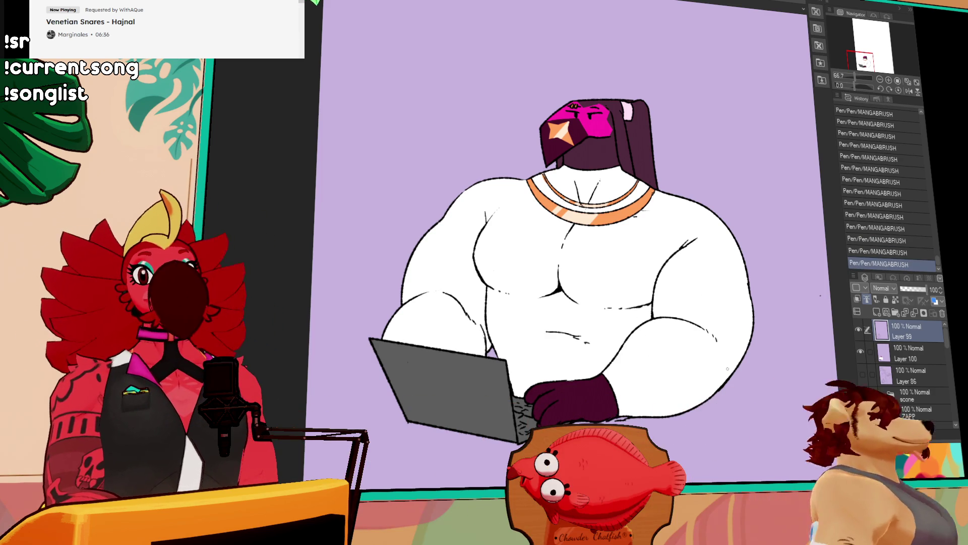
# Step: Clean up stray marks around the laptop on the Layer 100 fill layer
pyautogui.moveTo(639, 319); pyautogui.dragTo(624, 276)
pyautogui.click(609, 382)
pyautogui.click(609, 382)
pyautogui.click(600, 374)
pyautogui.click(603, 374)
pyautogui.click(902, 351)
pyautogui.moveTo(700, 410); pyautogui.dragTo(702, 405)
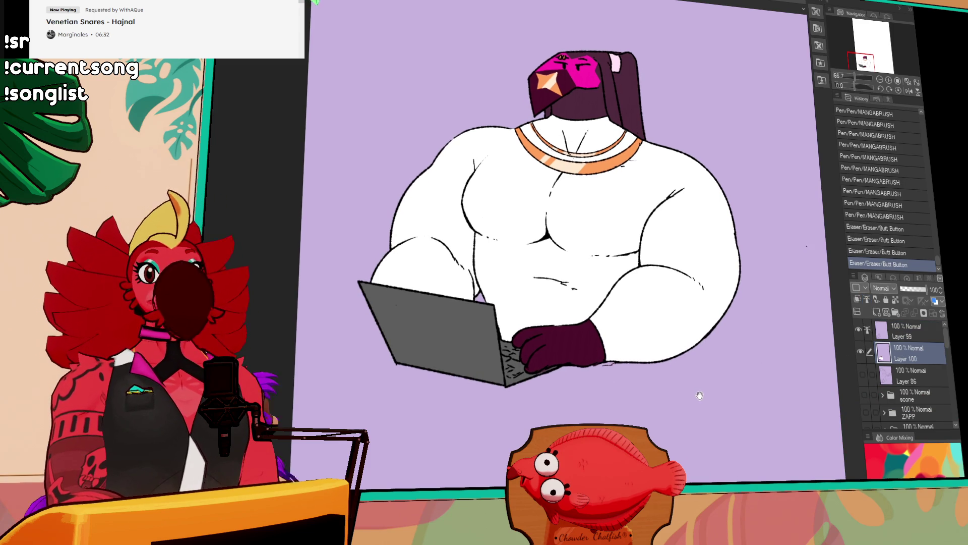
pyautogui.moveTo(584, 373); pyautogui.dragTo(595, 371)
pyautogui.click(595, 371)
pyautogui.click(596, 371)
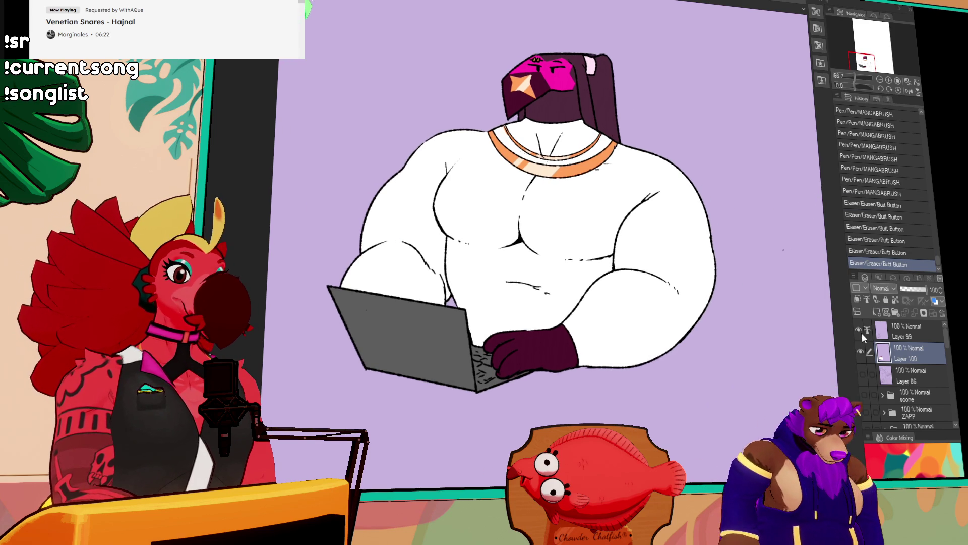
pyautogui.click(860, 330)
# Step: Select the body region and test orange and red fills, undoing both
pyautogui.click(784, 250)
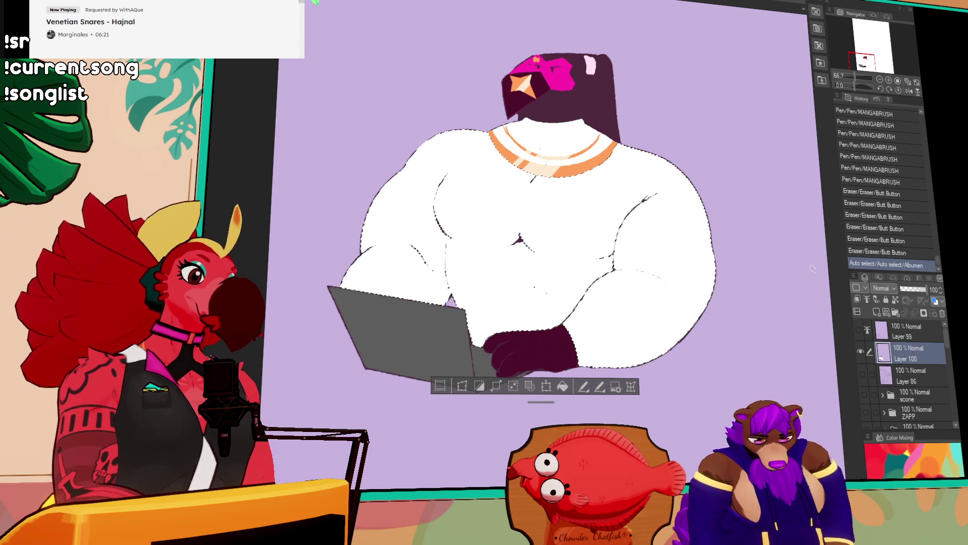
pyautogui.click(860, 330)
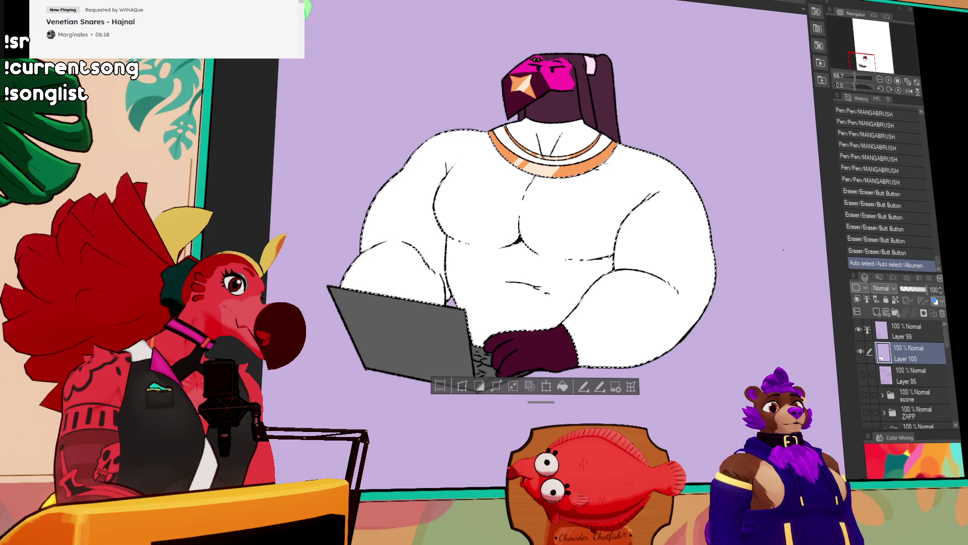
pyautogui.moveTo(735, 240); pyautogui.dragTo(721, 237)
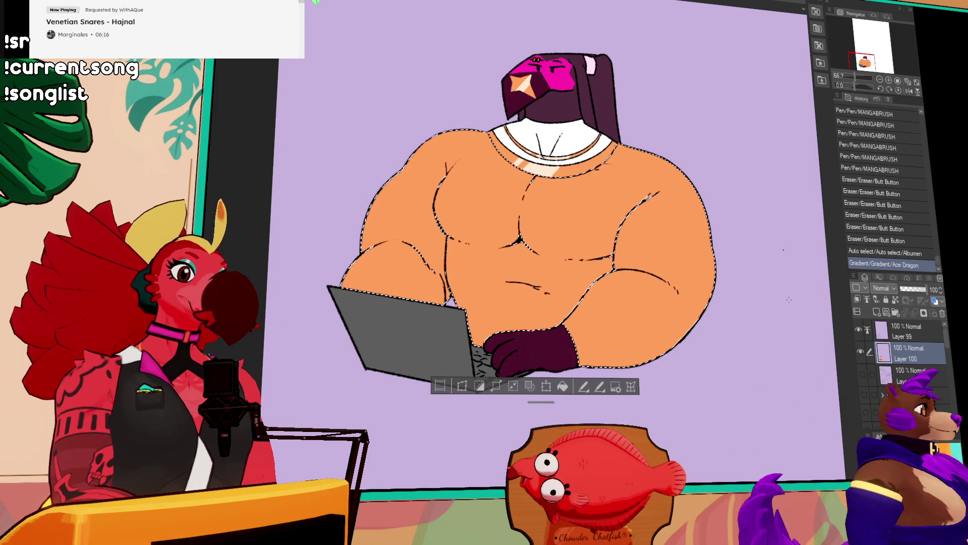
pyautogui.hotkey('ctrl', 'z')
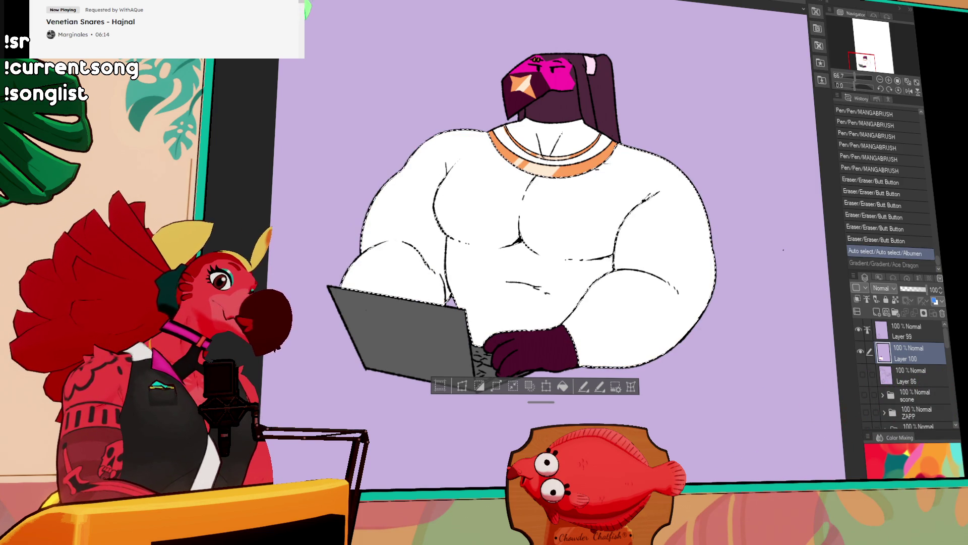
pyautogui.moveTo(802, 295); pyautogui.dragTo(815, 302)
pyautogui.hotkey('ctrl', 'z')
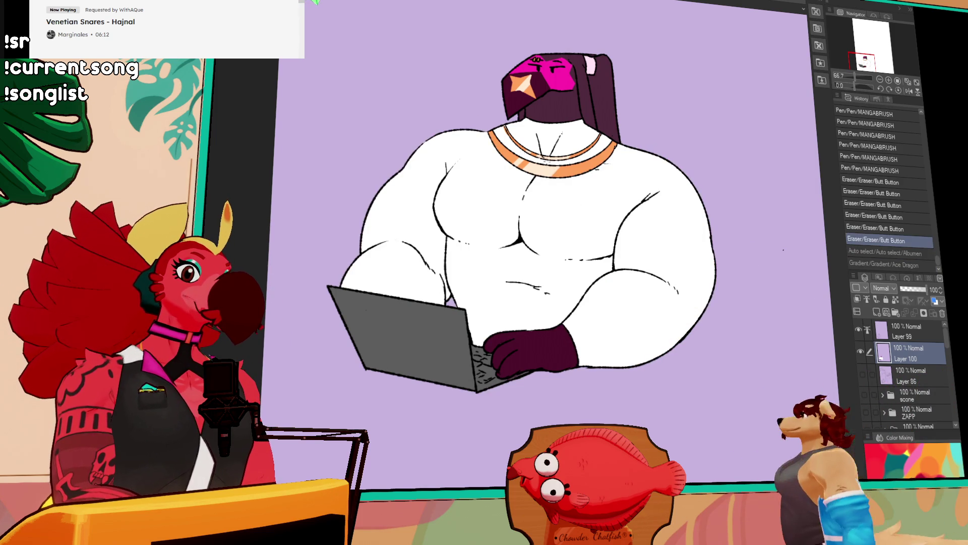
# Step: Reselect the whole body including the neck and fill it with a red gradient
pyautogui.click(539, 211)
pyautogui.click(539, 211)
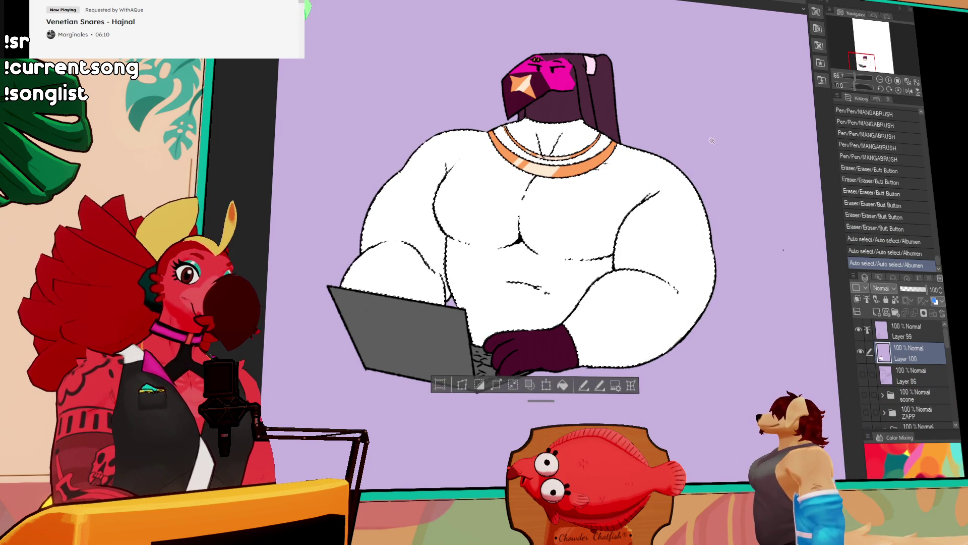
pyautogui.click(859, 329)
pyautogui.hotkey('ctrl', 'd')
pyautogui.click(565, 215)
pyautogui.click(530, 158)
pyautogui.click(564, 145)
pyautogui.click(861, 330)
pyautogui.click(862, 330)
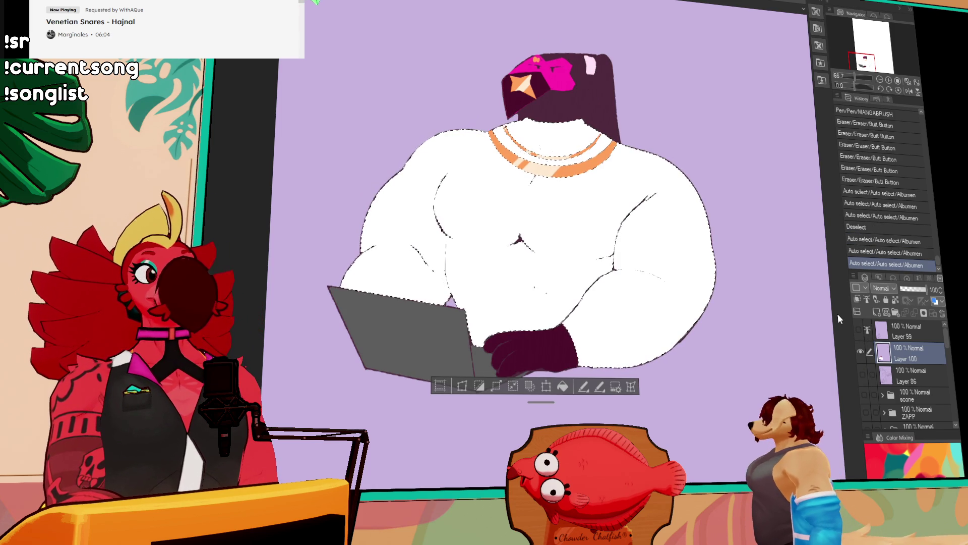
pyautogui.click(860, 329)
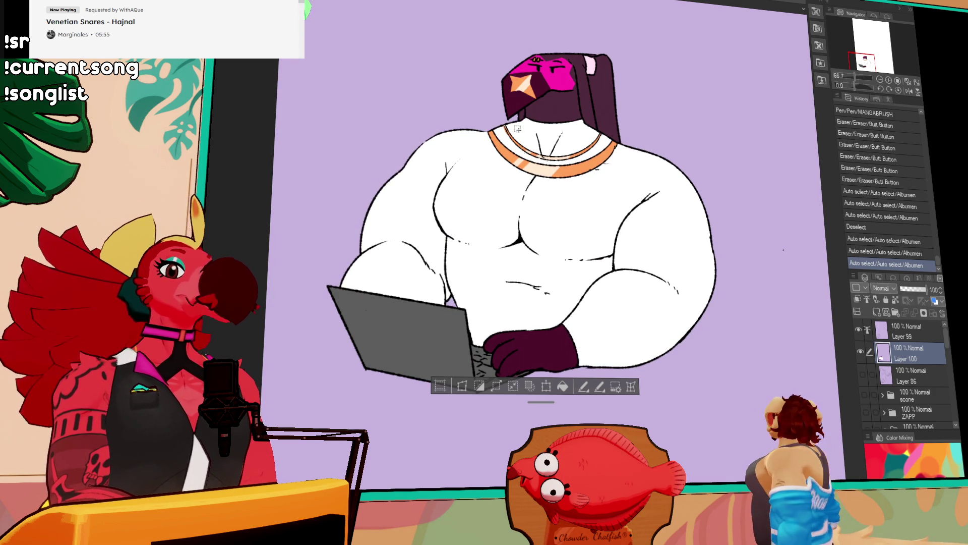
pyautogui.moveTo(587, 190); pyautogui.dragTo(531, 194)
pyautogui.moveTo(605, 227); pyautogui.dragTo(723, 278)
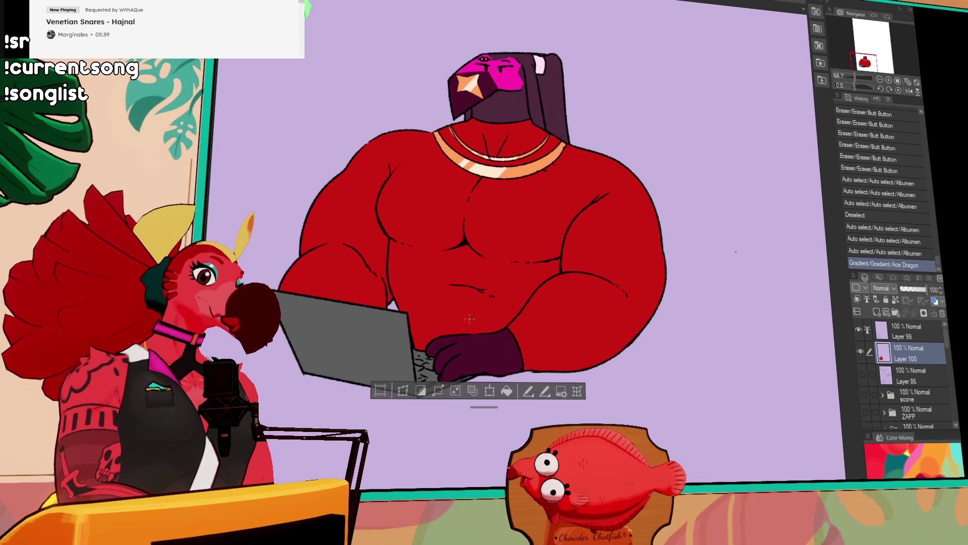
# Step: Cycle the body fill through dark brown, maroon, purple and green, ending on white
pyautogui.moveTo(724, 274); pyautogui.dragTo(762, 272)
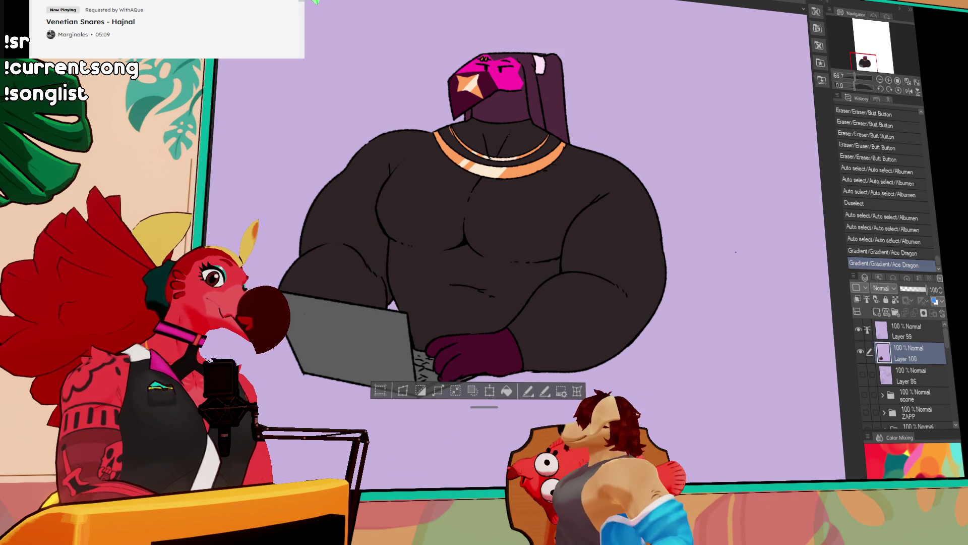
pyautogui.click(647, 286)
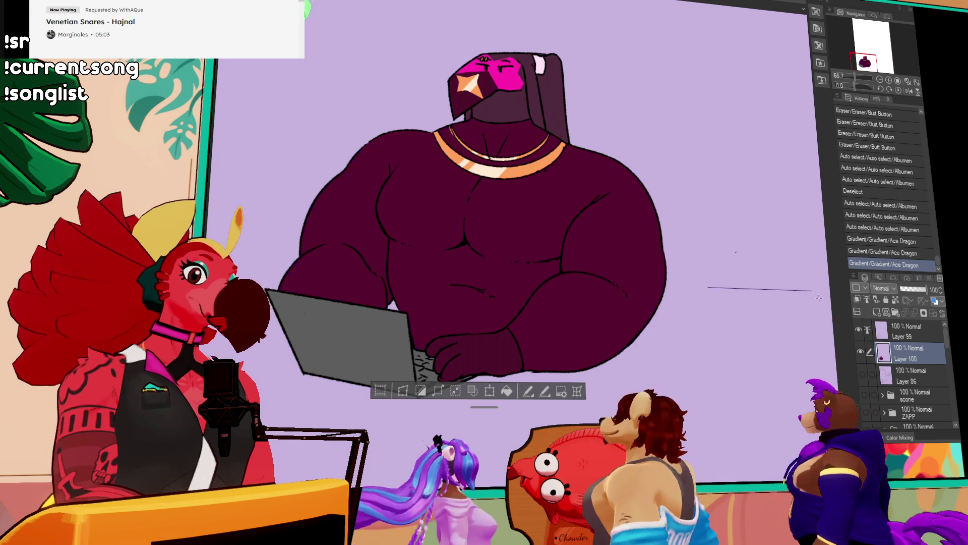
pyautogui.click(630, 309)
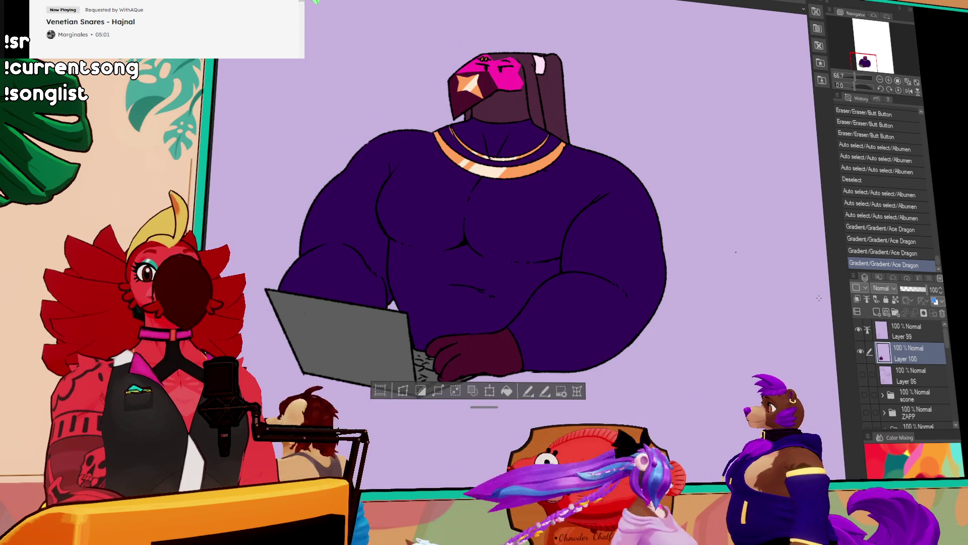
pyautogui.moveTo(689, 331); pyautogui.dragTo(725, 336)
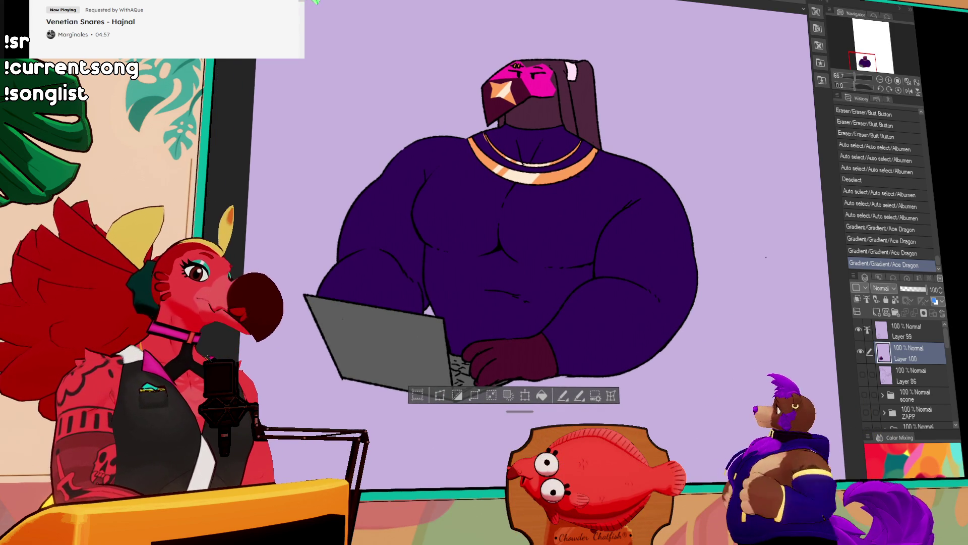
pyautogui.moveTo(766, 296); pyautogui.dragTo(789, 294)
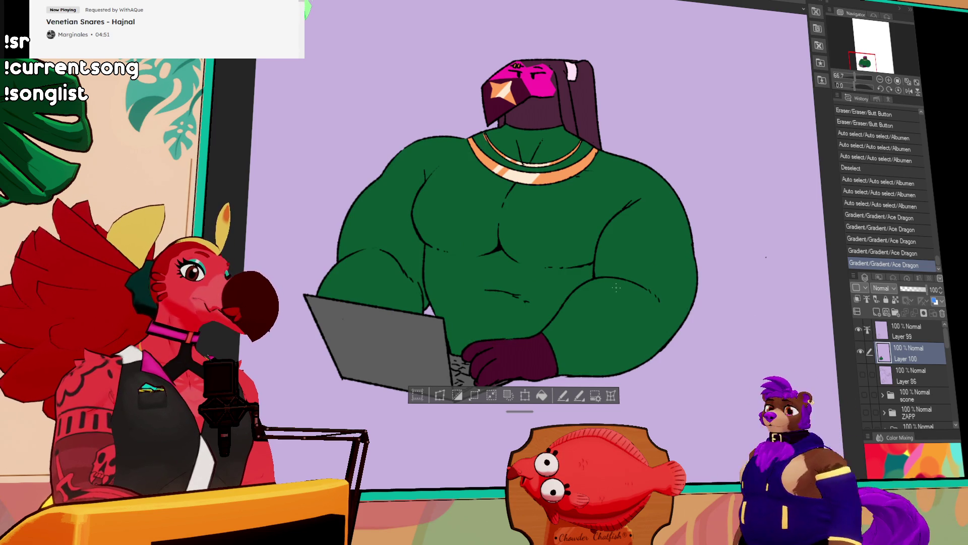
pyautogui.moveTo(759, 291); pyautogui.dragTo(778, 289)
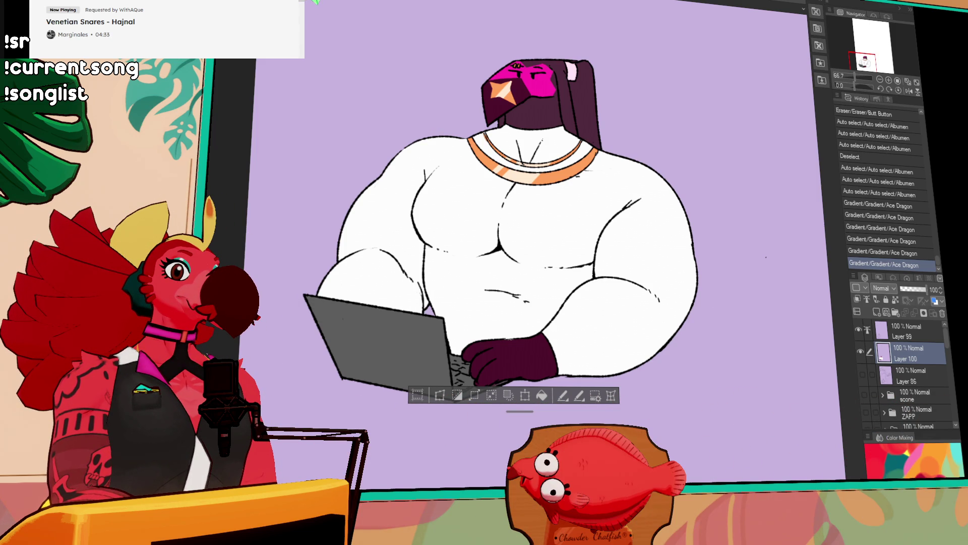
# Step: Try black, flat grey and darker grey body fills, undoing a white fill to keep dark grey
pyautogui.moveTo(746, 300); pyautogui.dragTo(767, 298)
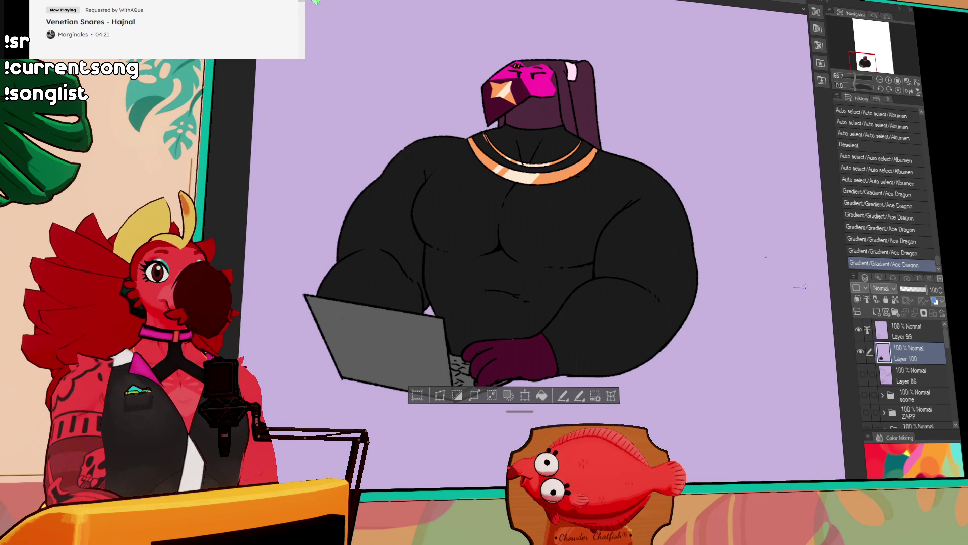
pyautogui.moveTo(827, 282); pyautogui.dragTo(807, 285)
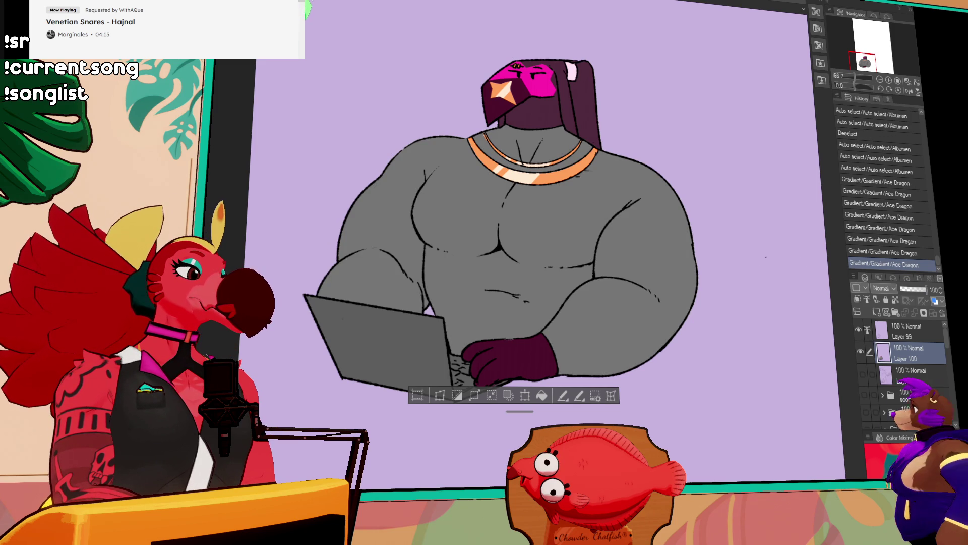
pyautogui.moveTo(709, 288); pyautogui.dragTo(742, 289)
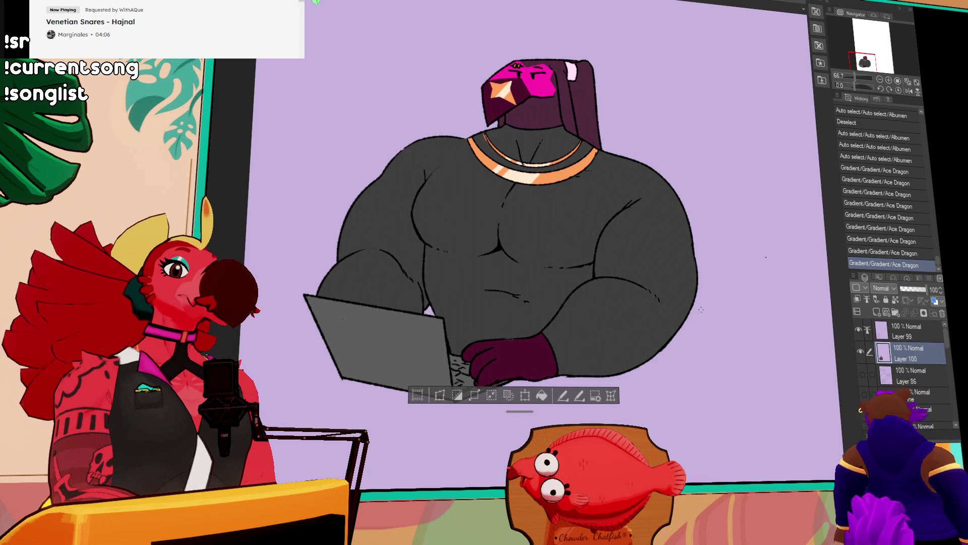
pyautogui.moveTo(730, 303); pyautogui.dragTo(782, 308)
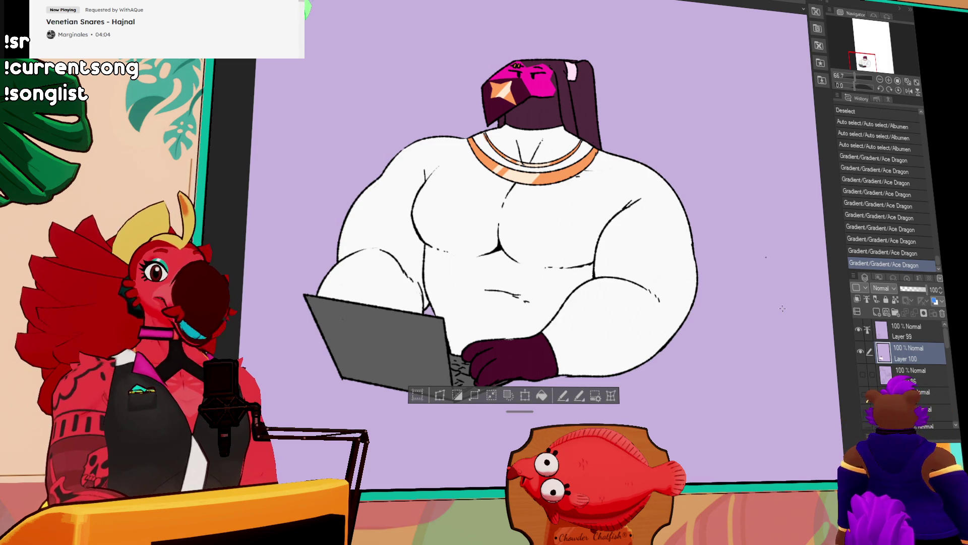
pyautogui.hotkey('ctrl', 'z')
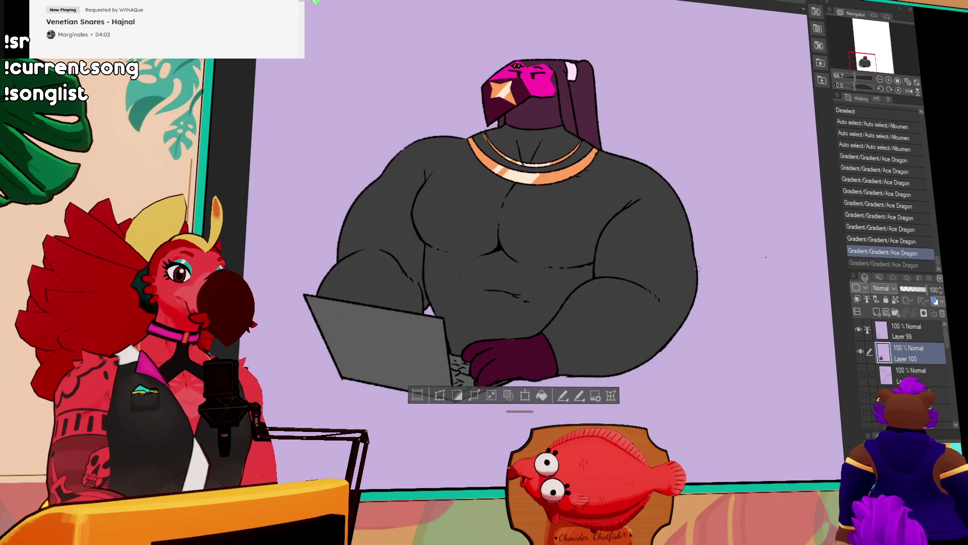
# Step: Hide the Layer 86 rough sketch and show the finished figure layers
pyautogui.scroll(-1, 527, 308)
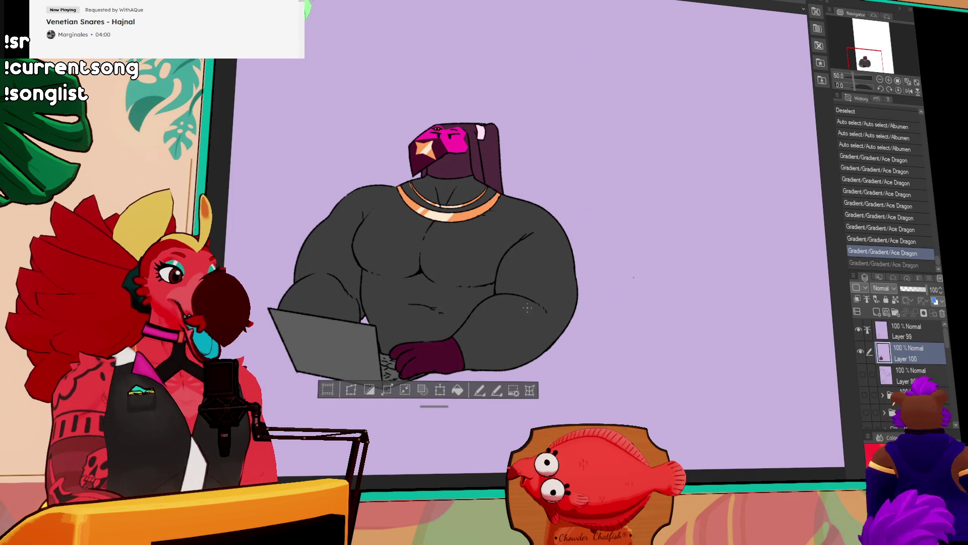
pyautogui.scroll(1, 527, 308)
pyautogui.moveTo(626, 314)
pyautogui.mouseDown()
pyautogui.moveTo(641, 299)
pyautogui.moveTo(653, 317)
pyautogui.mouseUp()
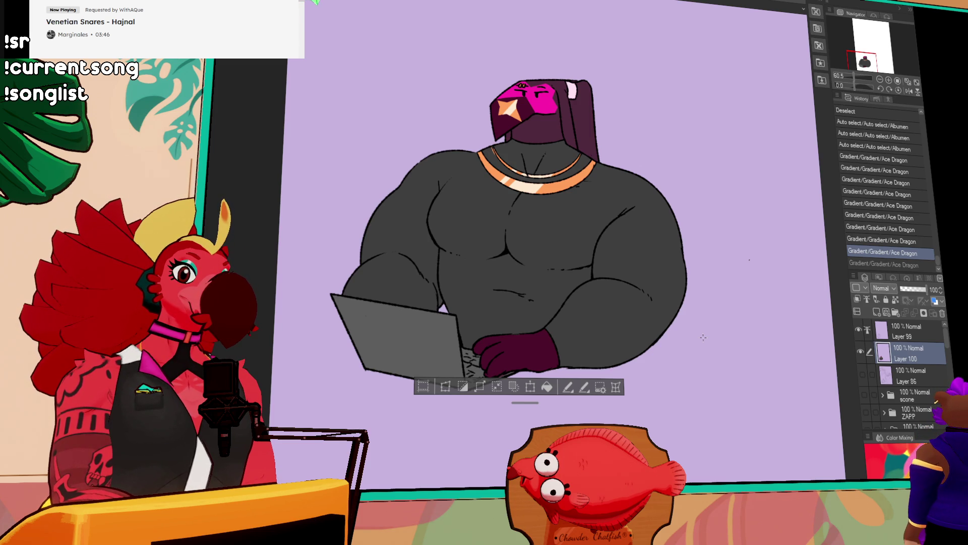
pyautogui.moveTo(860, 329); pyautogui.dragTo(866, 373)
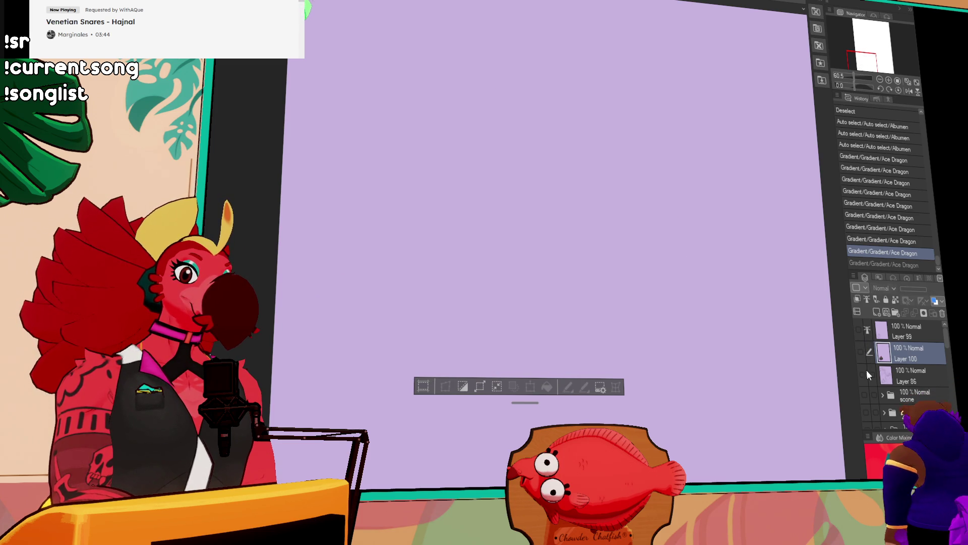
pyautogui.click(864, 374)
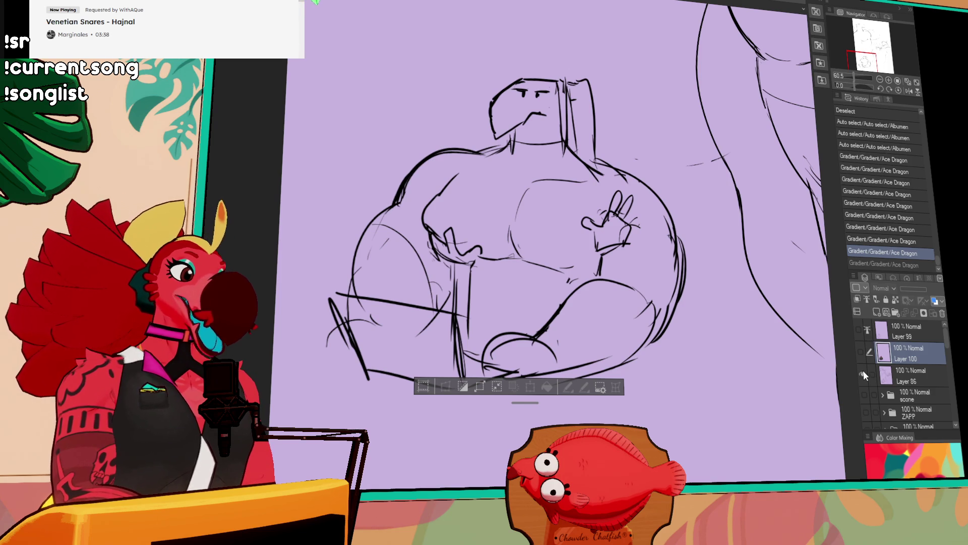
pyautogui.click(864, 373)
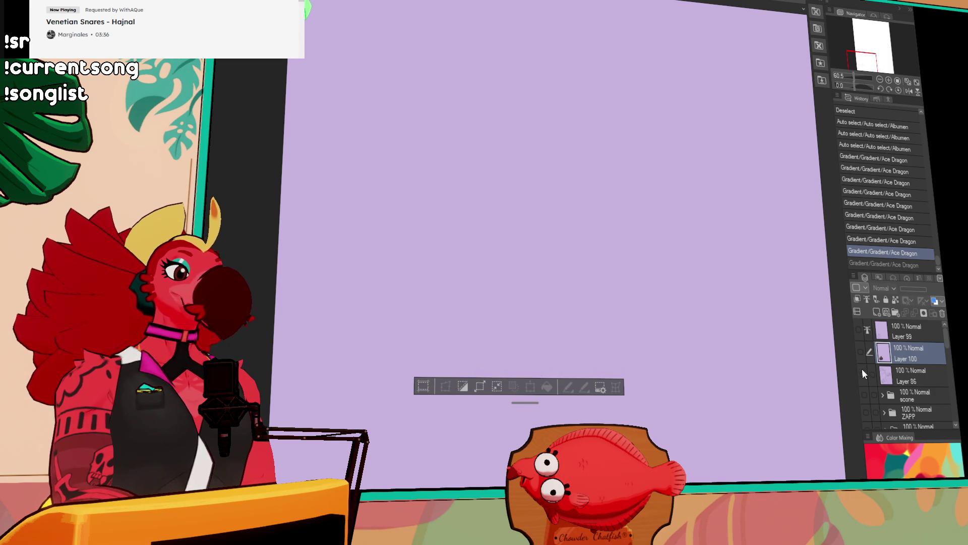
pyautogui.moveTo(862, 346); pyautogui.dragTo(861, 338)
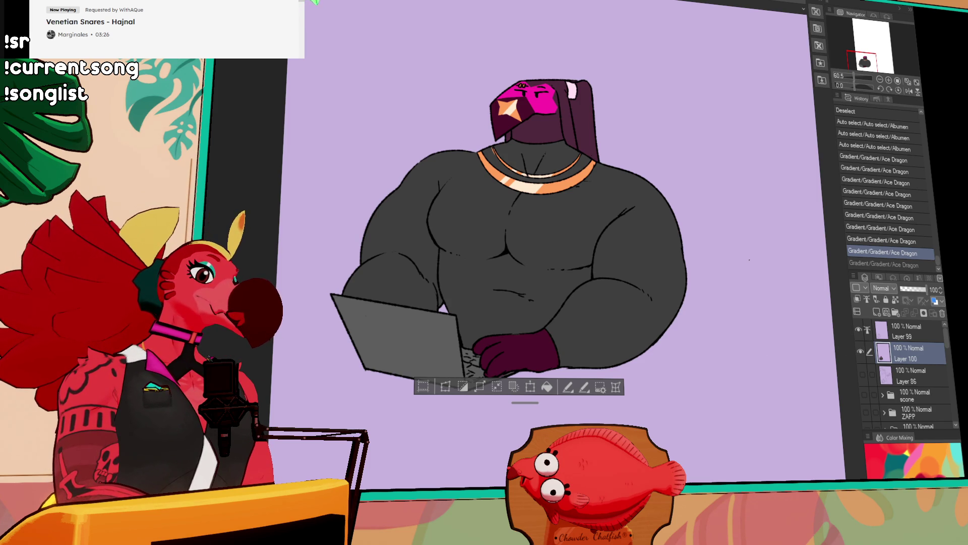
# Step: Restore the darker body shading and frame the figure's upper body
pyautogui.hotkey('ctrl', 'y')
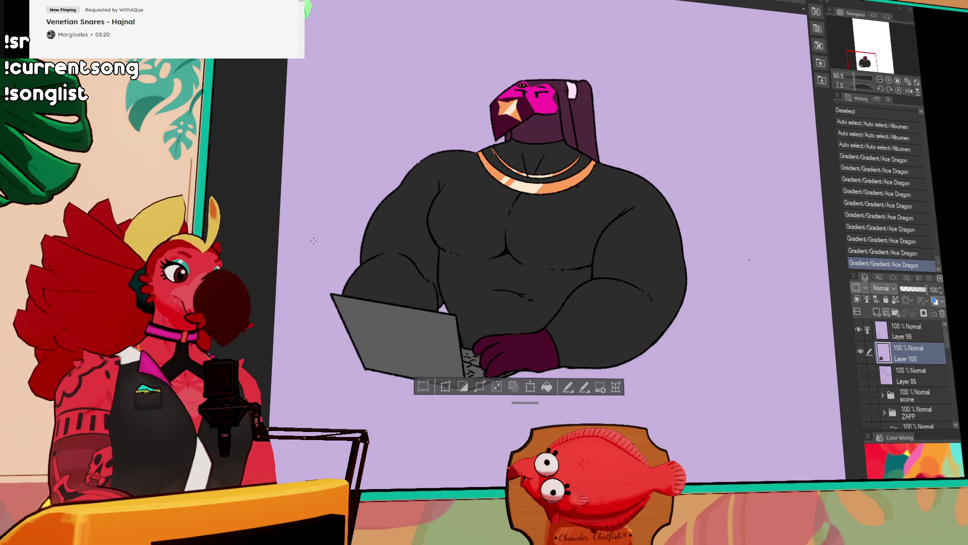
pyautogui.scroll(-2, 569, 265)
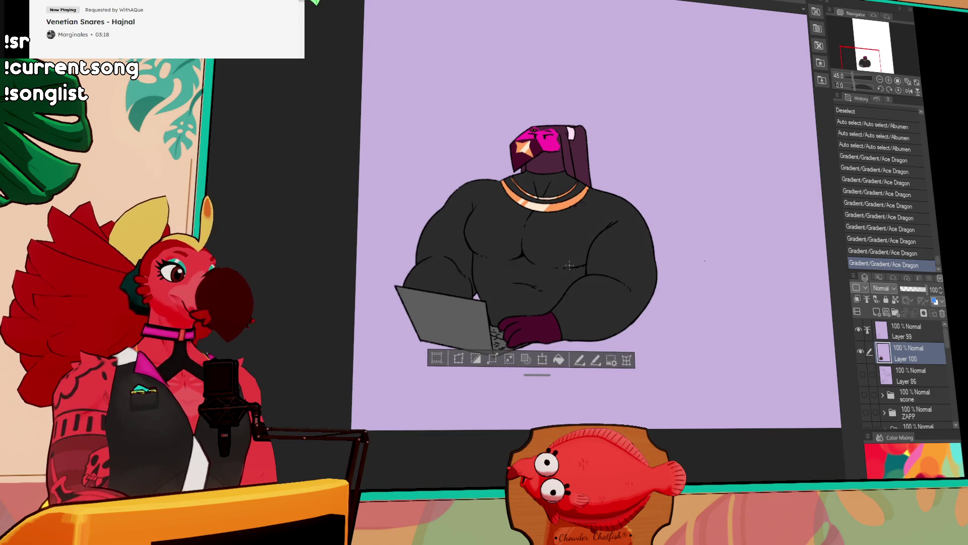
pyautogui.moveTo(571, 280)
pyautogui.mouseDown()
pyautogui.moveTo(528, 230)
pyautogui.moveTo(473, 219)
pyautogui.mouseUp()
pyautogui.scroll(-1, 607, 249)
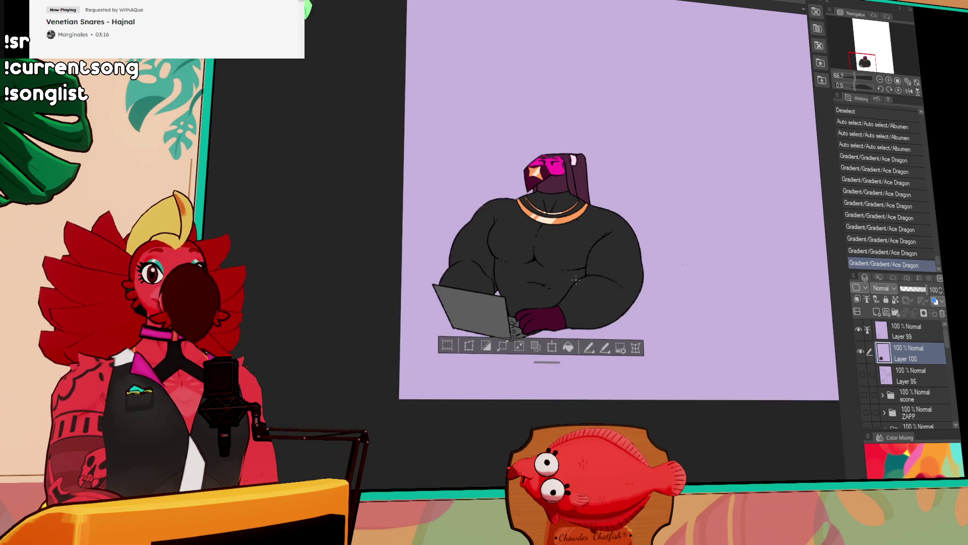
pyautogui.moveTo(606, 250); pyautogui.dragTo(561, 331)
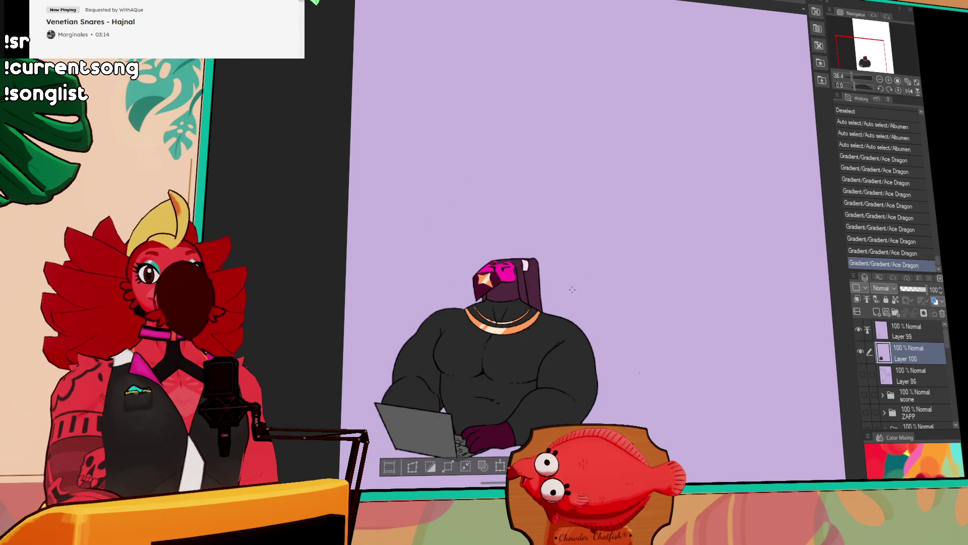
pyautogui.scroll(3, 570, 290)
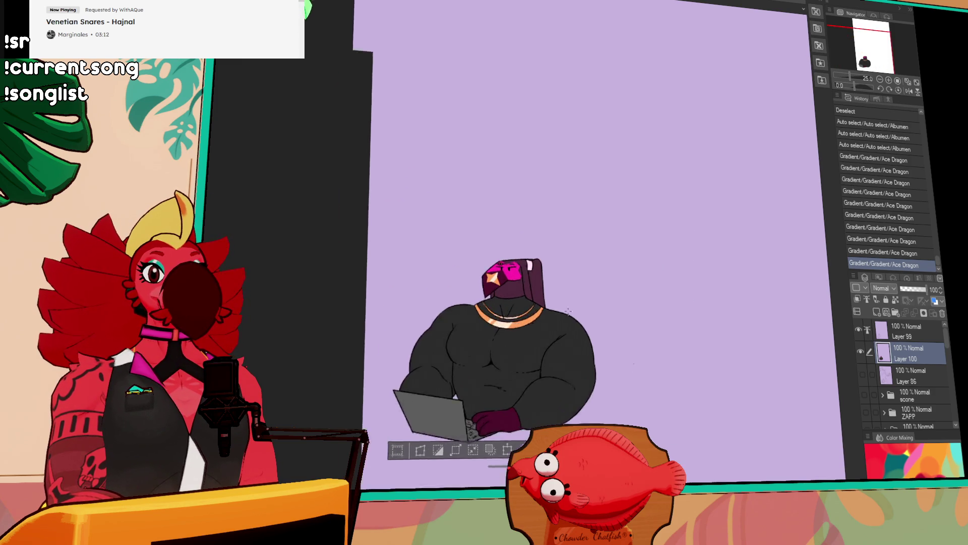
pyautogui.moveTo(587, 300); pyautogui.dragTo(589, 283)
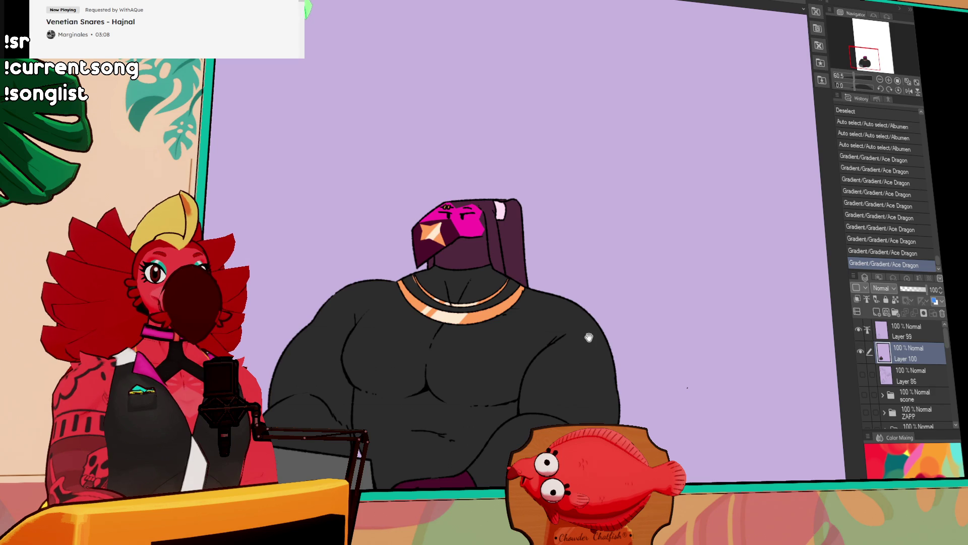
pyautogui.moveTo(589, 337); pyautogui.dragTo(594, 313)
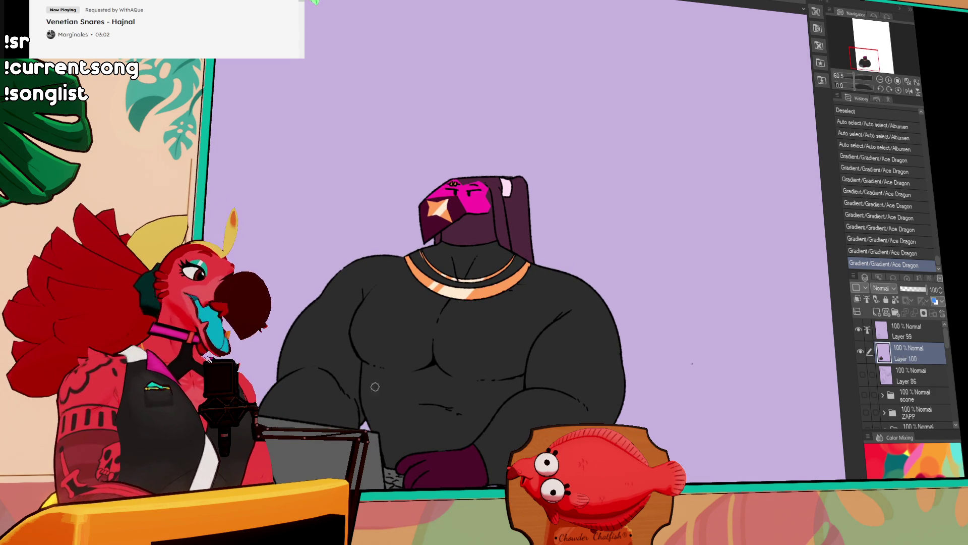
# Step: Reapply the dark gradient shading across the body
pyautogui.moveTo(714, 377); pyautogui.dragTo(805, 368)
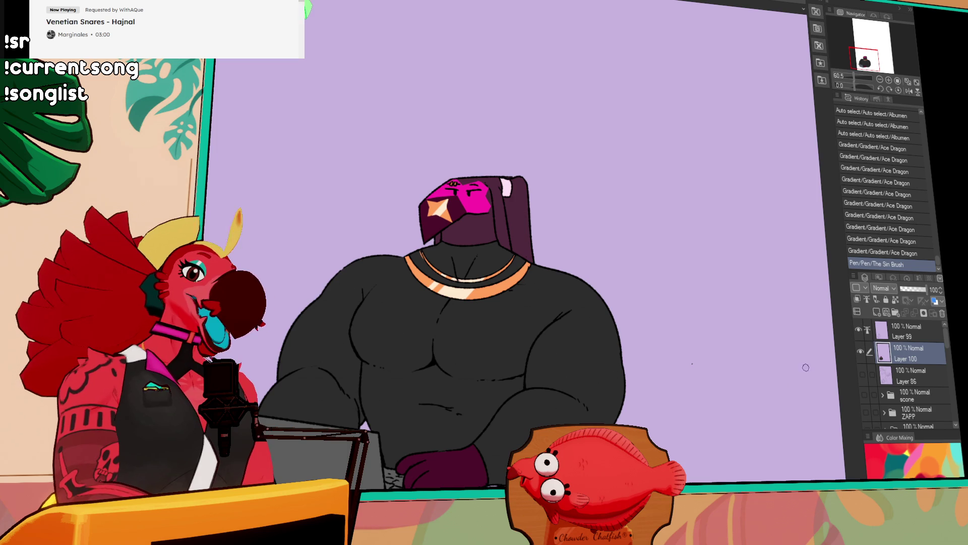
pyautogui.press('g')
pyautogui.moveTo(680, 396); pyautogui.dragTo(727, 409)
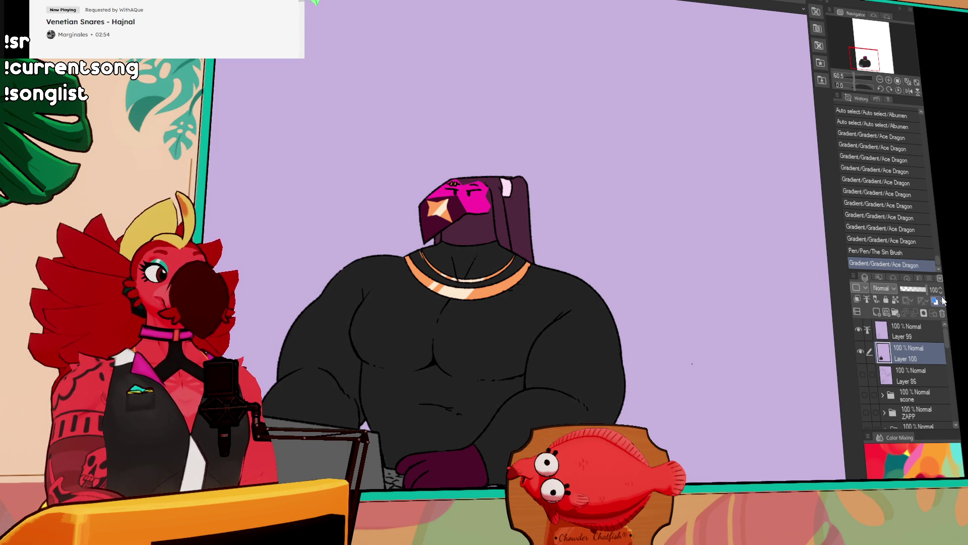
# Step: Draw and retry white Sin Brush highlight strokes along the right shoulder outline
pyautogui.moveTo(533, 271)
pyautogui.mouseDown()
pyautogui.moveTo(533, 261)
pyautogui.moveTo(525, 265)
pyautogui.moveTo(572, 294)
pyautogui.mouseUp()
pyautogui.hotkey('ctrl', 'z')
pyautogui.moveTo(528, 265)
pyautogui.mouseDown()
pyautogui.moveTo(603, 353)
pyautogui.moveTo(536, 274)
pyautogui.moveTo(603, 353)
pyautogui.moveTo(595, 360)
pyautogui.moveTo(593, 331)
pyautogui.moveTo(599, 360)
pyautogui.mouseUp()
pyautogui.hotkey('ctrl', 'z')
pyautogui.hotkey('ctrl', 'z')
pyautogui.moveTo(591, 318); pyautogui.dragTo(600, 353)
pyautogui.moveTo(591, 317); pyautogui.dragTo(607, 373)
pyautogui.hotkey('ctrl', 'z')
pyautogui.hotkey('ctrl', 'z')
pyautogui.moveTo(596, 316); pyautogui.dragTo(605, 394)
# Step: Run a white highlight line along the right arm from the hand up to the elbow
pyautogui.hotkey('ctrl', 'z')
pyautogui.moveTo(596, 318); pyautogui.dragTo(587, 409)
pyautogui.moveTo(536, 444)
pyautogui.mouseDown()
pyautogui.moveTo(577, 359)
pyautogui.moveTo(595, 357)
pyautogui.mouseUp()
pyautogui.hotkey('ctrl', 'z')
pyautogui.moveTo(532, 374); pyautogui.dragTo(627, 339)
pyautogui.hotkey('ctrl', 'z')
pyautogui.hotkey('ctrl', 'z')
pyautogui.moveTo(534, 374)
pyautogui.mouseDown()
pyautogui.moveTo(615, 358)
pyautogui.moveTo(628, 338)
pyautogui.mouseUp()
pyautogui.hotkey('ctrl', 'z')
pyautogui.moveTo(533, 375)
pyautogui.mouseDown()
pyautogui.moveTo(631, 318)
pyautogui.moveTo(628, 328)
pyautogui.moveTo(637, 292)
pyautogui.moveTo(634, 315)
pyautogui.mouseUp()
pyautogui.hotkey('ctrl', 'z')
pyautogui.hotkey('ctrl', 'z')
pyautogui.moveTo(639, 280)
pyautogui.mouseDown()
pyautogui.moveTo(627, 328)
pyautogui.moveTo(636, 309)
pyautogui.mouseUp()
pyautogui.scroll(-1, 663, 193)
pyautogui.hotkey('ctrl', 'z')
pyautogui.hotkey('ctrl', 'z')
pyautogui.hotkey('ctrl', 'z')
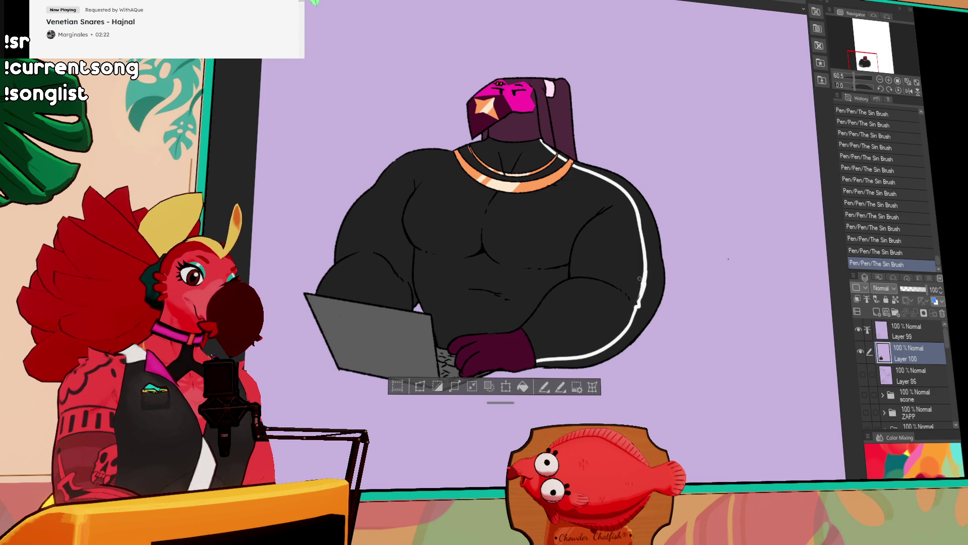
pyautogui.moveTo(640, 275); pyautogui.dragTo(641, 290)
pyautogui.hotkey('ctrl', 'z')
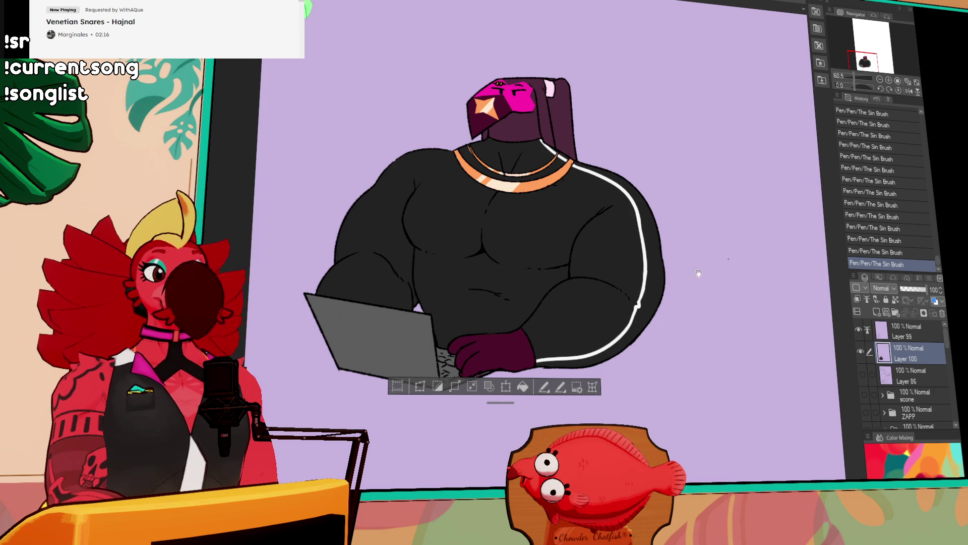
# Step: Redraw the white stripe down the right shoulder, retrying until it sits cleanly
pyautogui.moveTo(691, 271); pyautogui.dragTo(696, 263)
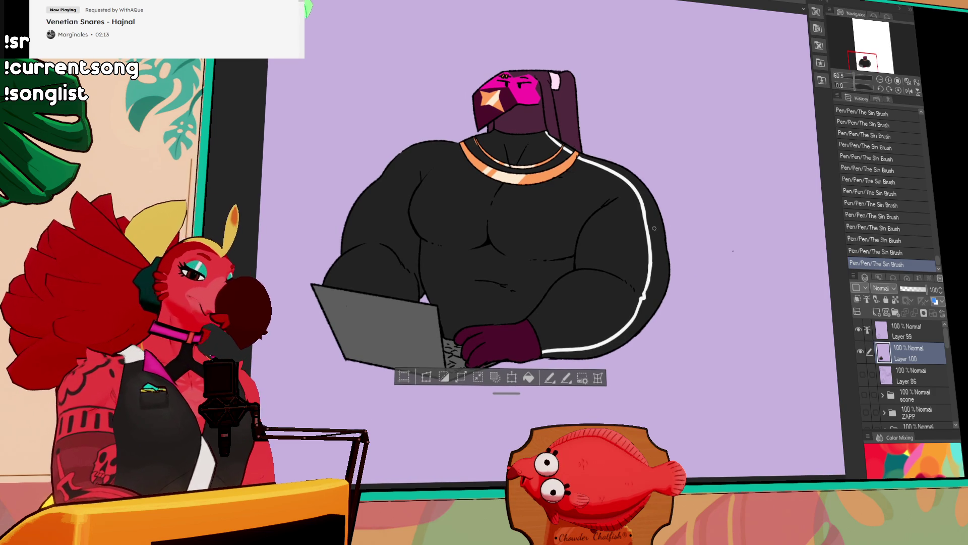
pyautogui.moveTo(643, 208); pyautogui.dragTo(654, 285)
pyautogui.hotkey('ctrl', 'z')
pyautogui.moveTo(640, 202); pyautogui.dragTo(642, 303)
pyautogui.hotkey('ctrl', 'z')
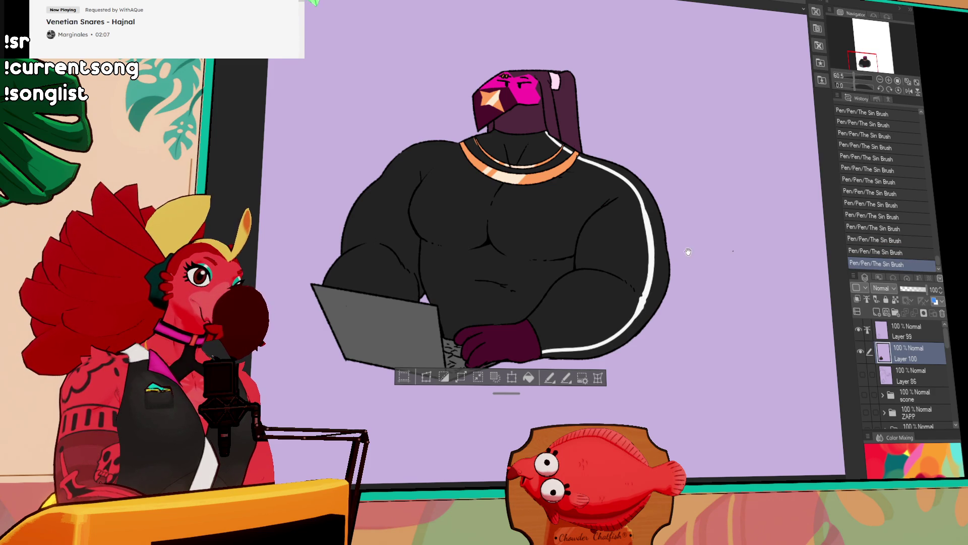
pyautogui.moveTo(688, 251); pyautogui.dragTo(687, 267)
pyautogui.hotkey('ctrl', 'z')
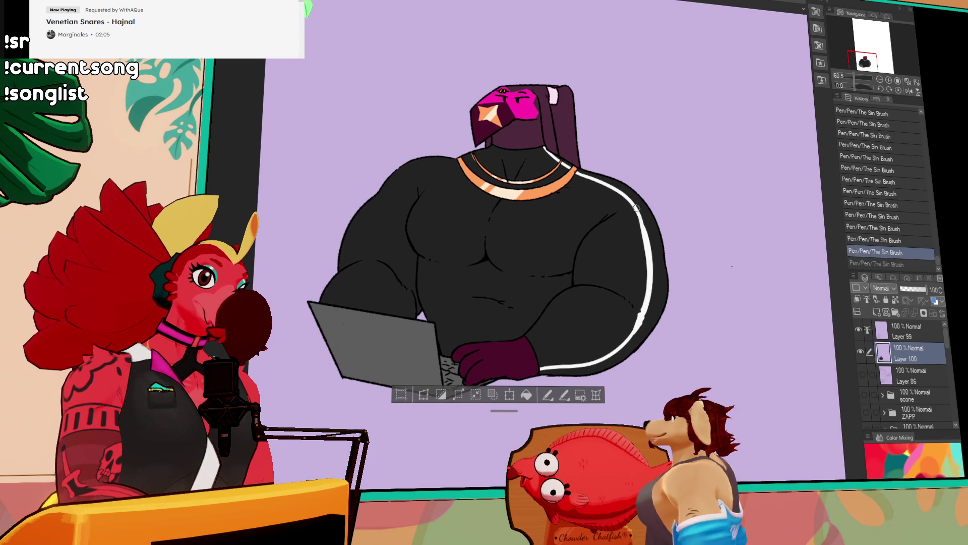
pyautogui.hotkey('ctrl', 'y')
pyautogui.moveTo(469, 217)
pyautogui.mouseDown()
pyautogui.moveTo(575, 246)
pyautogui.moveTo(602, 277)
pyautogui.mouseUp()
pyautogui.hotkey('ctrl', 'z')
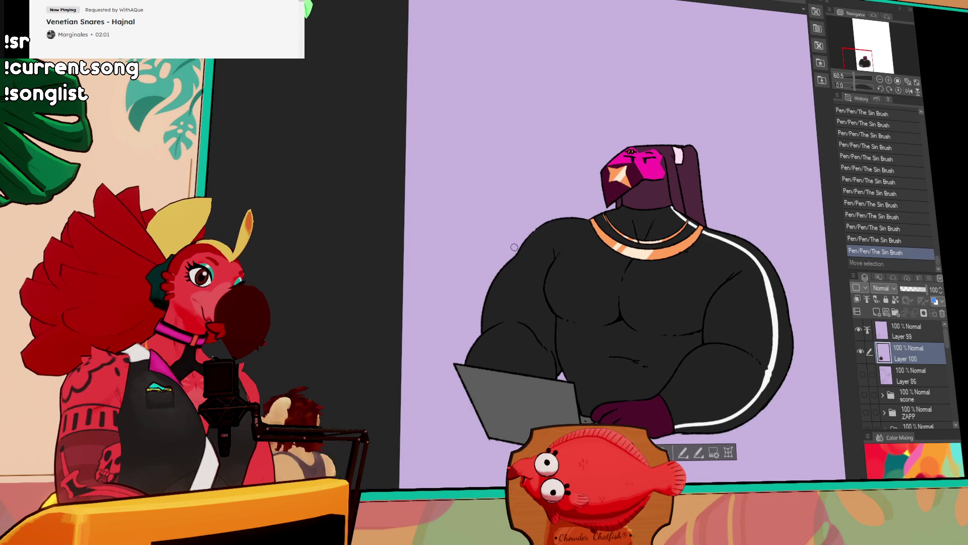
pyautogui.moveTo(535, 229); pyautogui.dragTo(564, 216)
# Step: Add a white highlight along the left arm outline down to the lower arm
pyautogui.hotkey('ctrl', 'z')
pyautogui.moveTo(509, 262); pyautogui.dragTo(473, 366)
pyautogui.moveTo(488, 325); pyautogui.dragTo(471, 371)
pyautogui.moveTo(758, 253); pyautogui.dragTo(694, 194)
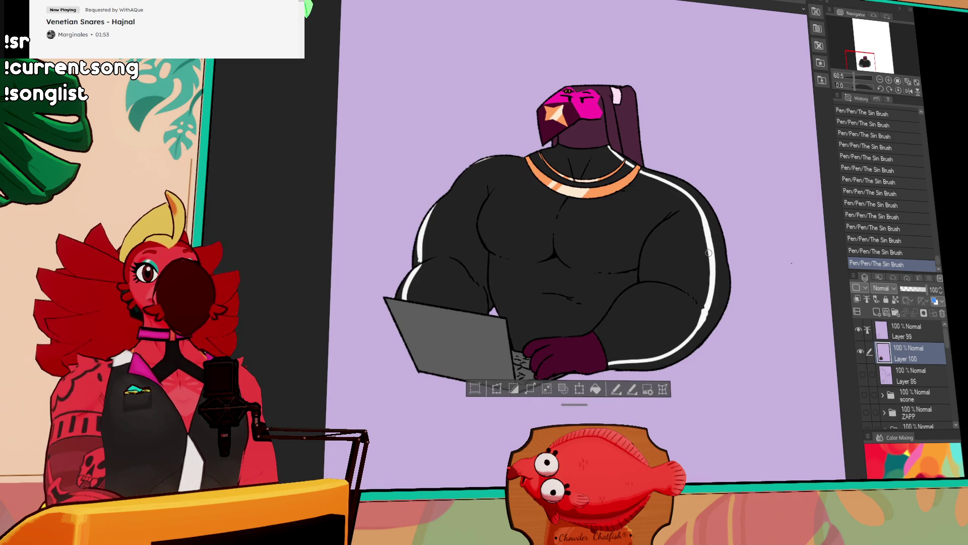
pyautogui.moveTo(709, 253); pyautogui.dragTo(714, 202)
# Step: Redraw the white stripe along the lower arm, toggling it with undo to compare
pyautogui.moveTo(681, 287)
pyautogui.mouseDown()
pyautogui.moveTo(616, 310)
pyautogui.moveTo(696, 270)
pyautogui.mouseUp()
pyautogui.hotkey('ctrl', 'z')
pyautogui.hotkey('ctrl', 'z')
pyautogui.moveTo(617, 311); pyautogui.dragTo(696, 269)
pyautogui.hotkey('ctrl', 'z')
pyautogui.hotkey('ctrl', 'z')
pyautogui.moveTo(617, 310)
pyautogui.mouseDown()
pyautogui.moveTo(696, 267)
pyautogui.moveTo(671, 295)
pyautogui.moveTo(698, 268)
pyautogui.mouseUp()
pyautogui.hotkey('ctrl', 'z')
pyautogui.hotkey('ctrl', 'z')
# Step: Try several white highlight strokes along the left shoulder outline
pyautogui.hotkey('ctrl', 'z')
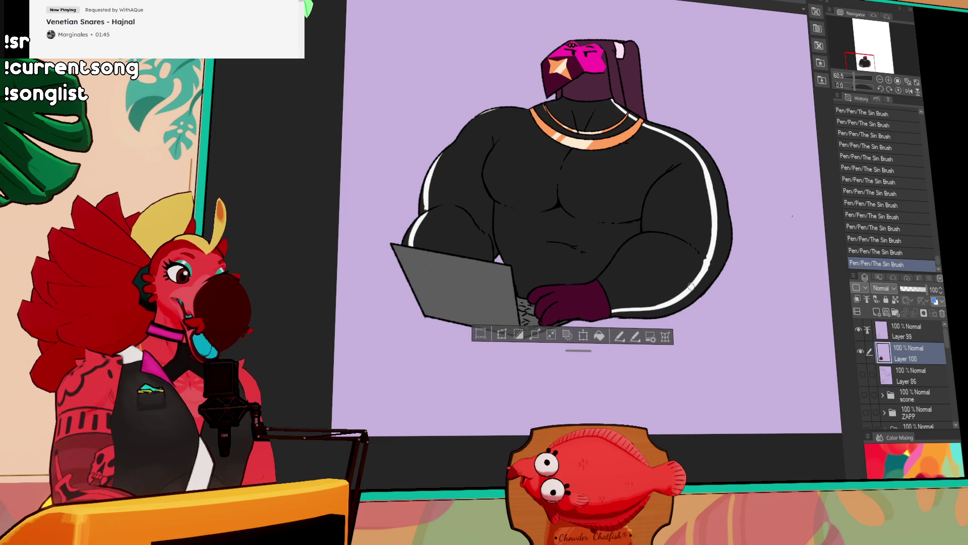
pyautogui.moveTo(683, 175)
pyautogui.mouseDown()
pyautogui.moveTo(738, 218)
pyautogui.moveTo(774, 271)
pyautogui.mouseUp()
pyautogui.moveTo(626, 202); pyautogui.dragTo(565, 227)
pyautogui.hotkey('ctrl', 'z')
pyautogui.moveTo(626, 203); pyautogui.dragTo(564, 227)
pyautogui.hotkey('ctrl', 'z')
pyautogui.hotkey('ctrl', 'z')
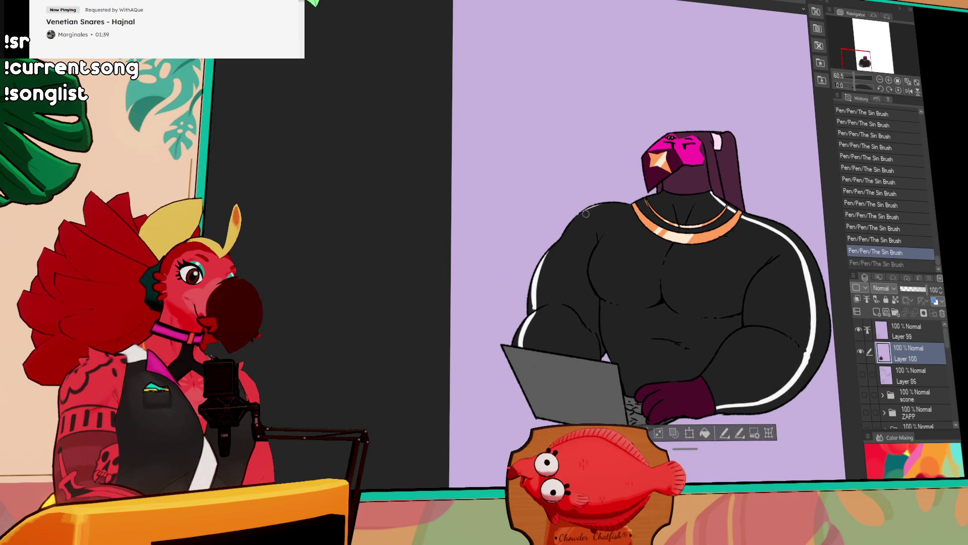
pyautogui.moveTo(608, 201); pyautogui.dragTo(578, 216)
pyautogui.moveTo(711, 188); pyautogui.dragTo(738, 213)
pyautogui.hotkey('ctrl', 'z')
pyautogui.hotkey('ctrl', 'z')
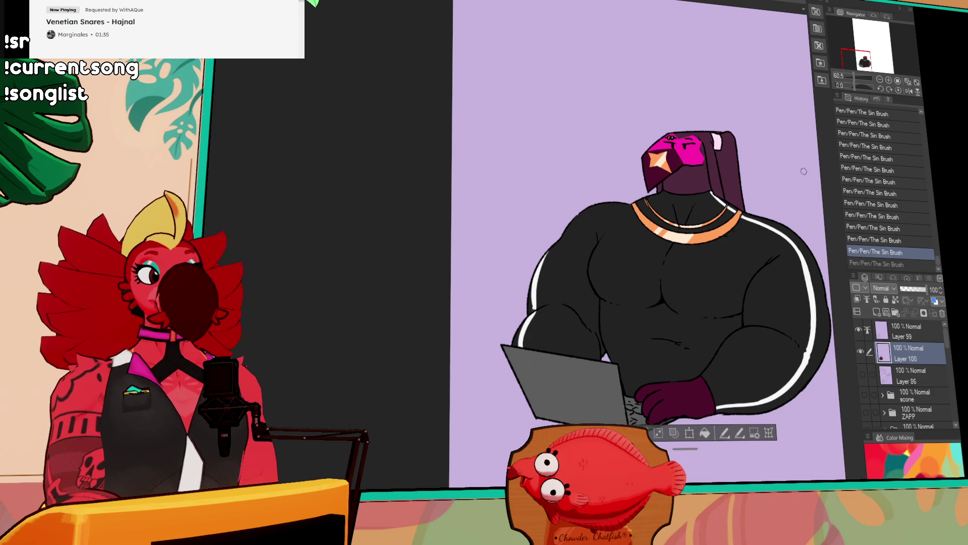
pyautogui.moveTo(794, 222)
pyautogui.mouseDown()
pyautogui.moveTo(778, 213)
pyautogui.moveTo(779, 230)
pyautogui.moveTo(782, 202)
pyautogui.moveTo(771, 201)
pyautogui.mouseUp()
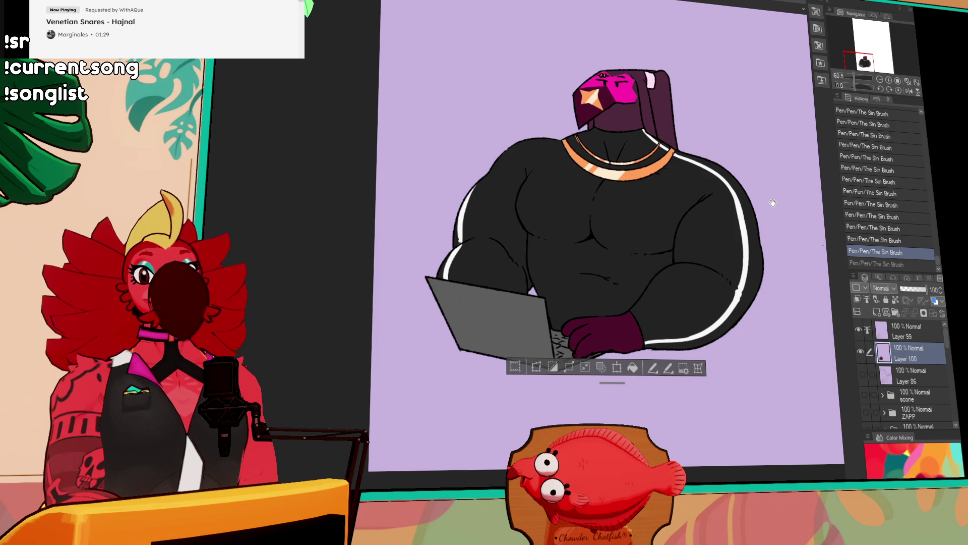
# Step: Draw the final white highlight up the left shoulder and clear the selection
pyautogui.moveTo(497, 222)
pyautogui.mouseDown()
pyautogui.moveTo(542, 171)
pyautogui.moveTo(580, 160)
pyautogui.mouseUp()
pyautogui.hotkey('ctrl', 'z')
pyautogui.hotkey('ctrl', 'z')
pyautogui.moveTo(517, 199); pyautogui.dragTo(586, 161)
pyautogui.hotkey('ctrl', 'z')
pyautogui.moveTo(520, 193); pyautogui.dragTo(586, 158)
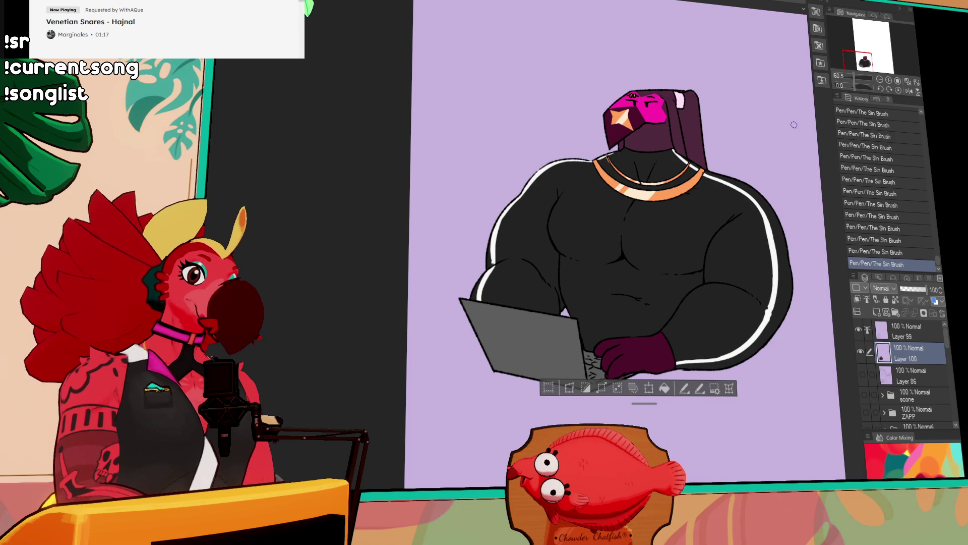
pyautogui.moveTo(744, 219); pyautogui.dragTo(684, 200)
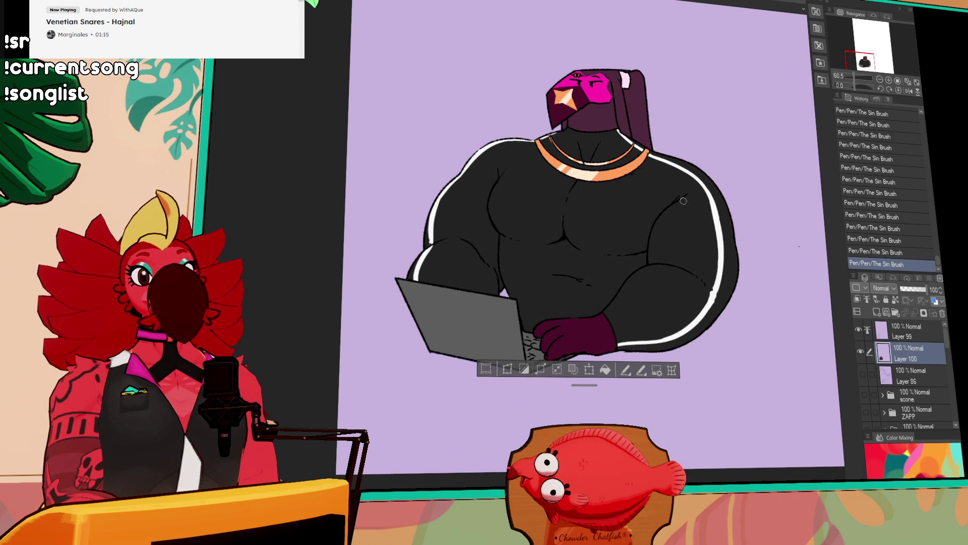
pyautogui.scroll(-2, 686, 262)
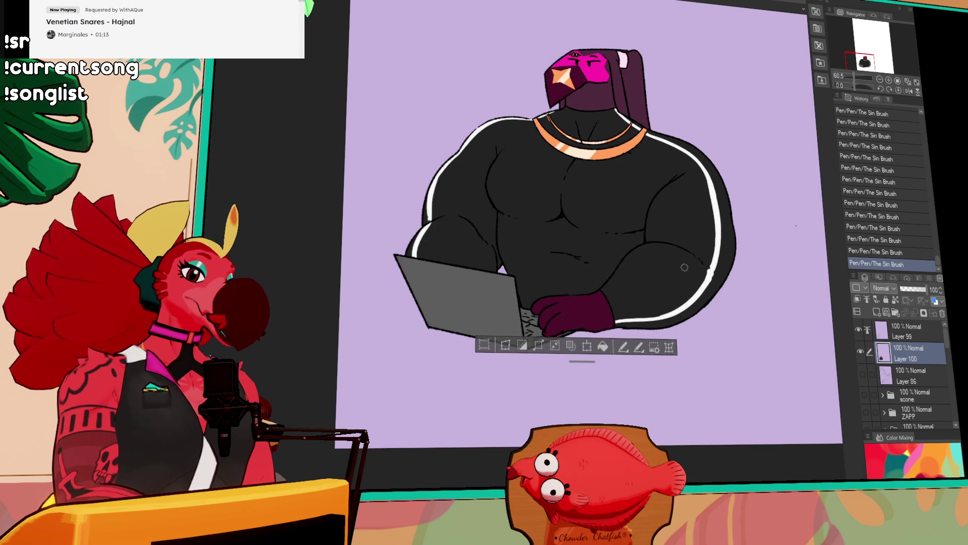
pyautogui.scroll(2, 706, 252)
pyautogui.hotkey('ctrl', 'd')
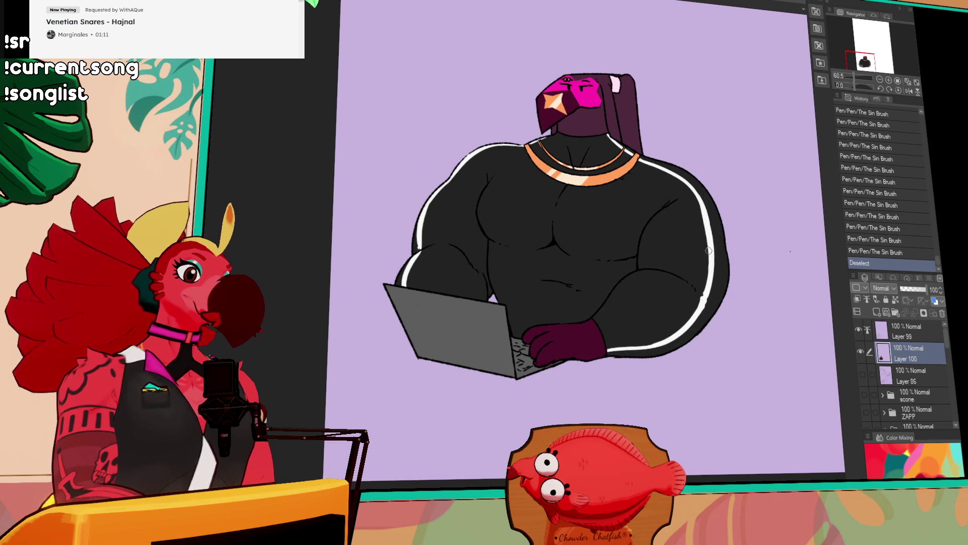
pyautogui.moveTo(740, 223); pyautogui.dragTo(703, 260)
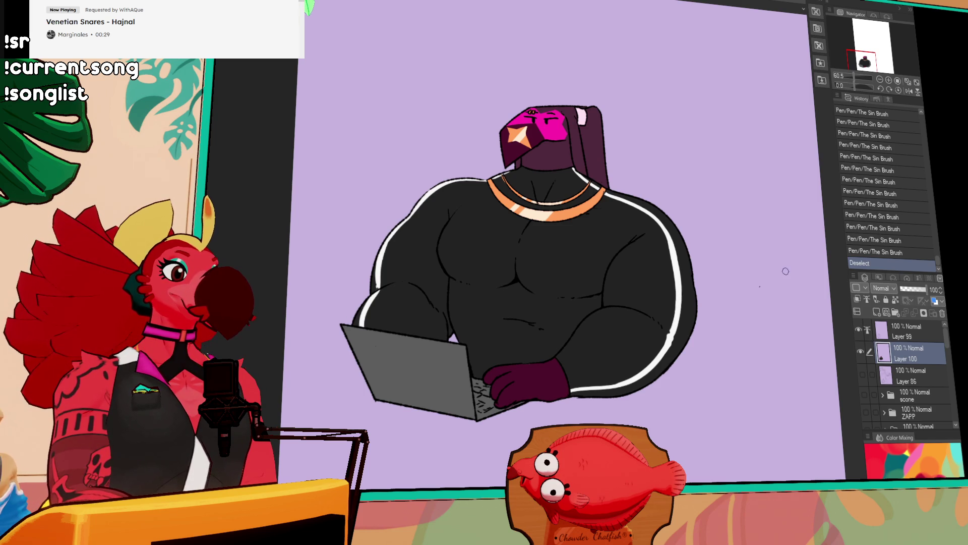
pyautogui.scroll(-1, 759, 263)
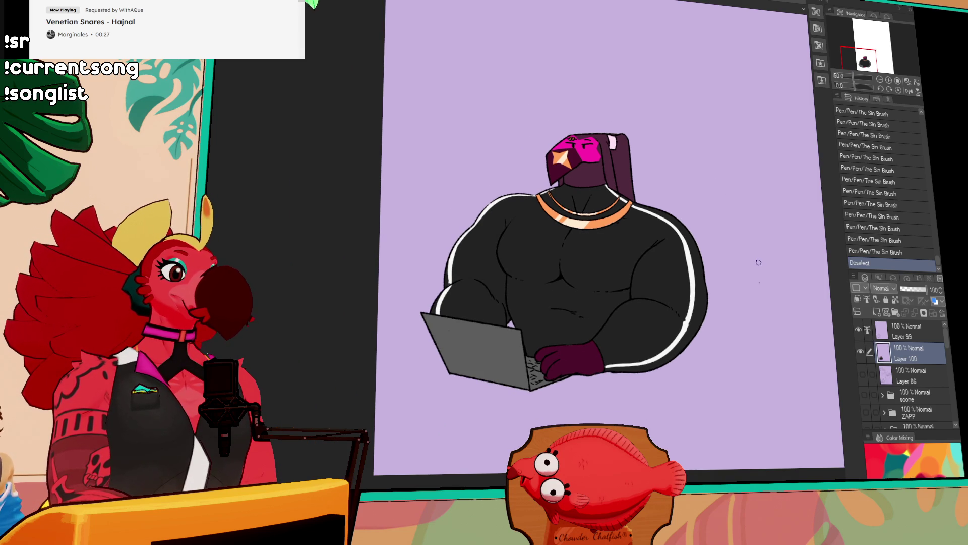
pyautogui.scroll(1, 758, 263)
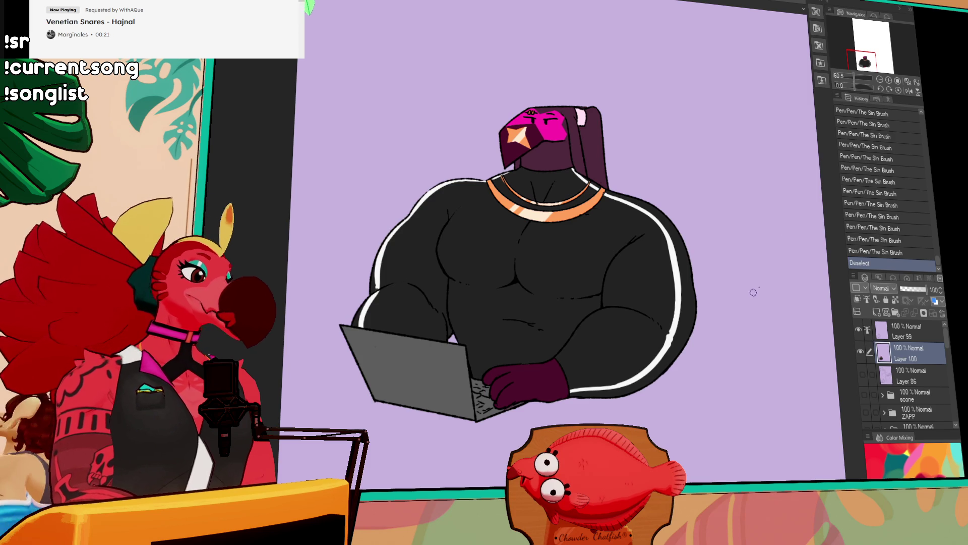
# Step: Erase four stray marks from the line art on Layer 99
pyautogui.click(765, 288)
pyautogui.click(860, 330)
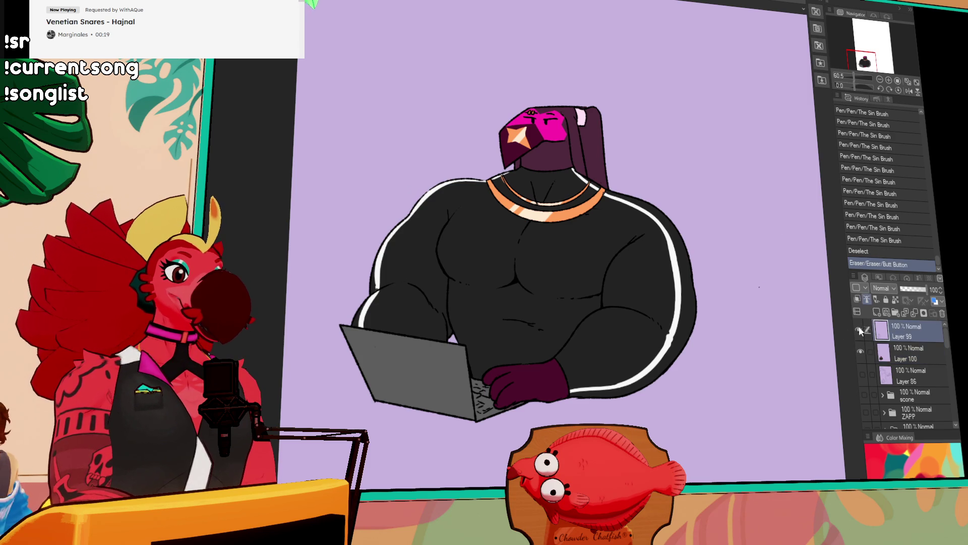
pyautogui.click(754, 286)
pyautogui.click(753, 283)
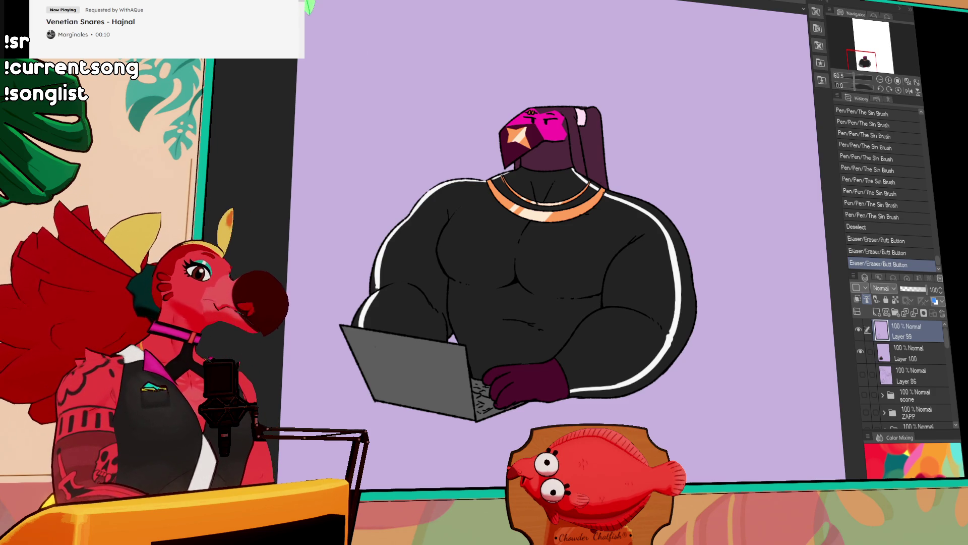
# Step: Type 'The' in a text box at the upper left and nudge it up-left
pyautogui.click(407, 85)
pyautogui.write('The')
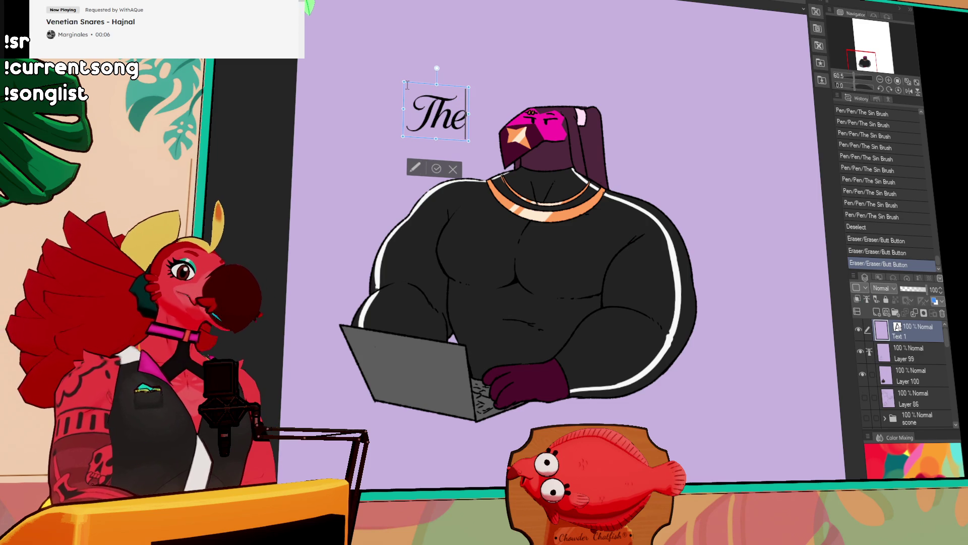
pyautogui.moveTo(464, 90); pyautogui.dragTo(429, 77)
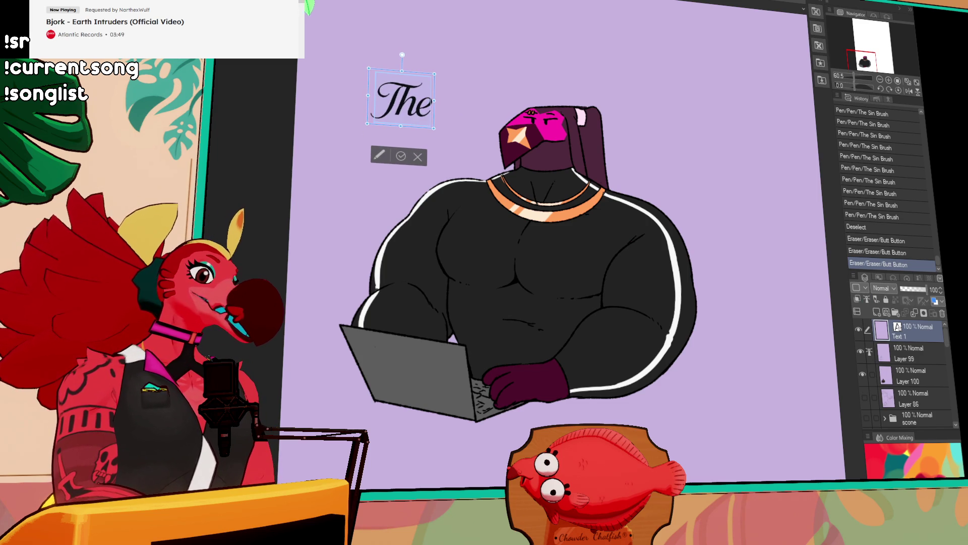
pyautogui.moveTo(434, 127); pyautogui.dragTo(475, 160)
pyautogui.moveTo(451, 82); pyautogui.dragTo(435, 70)
# Step: Commit the 'The' text and start a logo mark on the laptop lid on Layer 100
pyautogui.press('Escape')
pyautogui.click(906, 370)
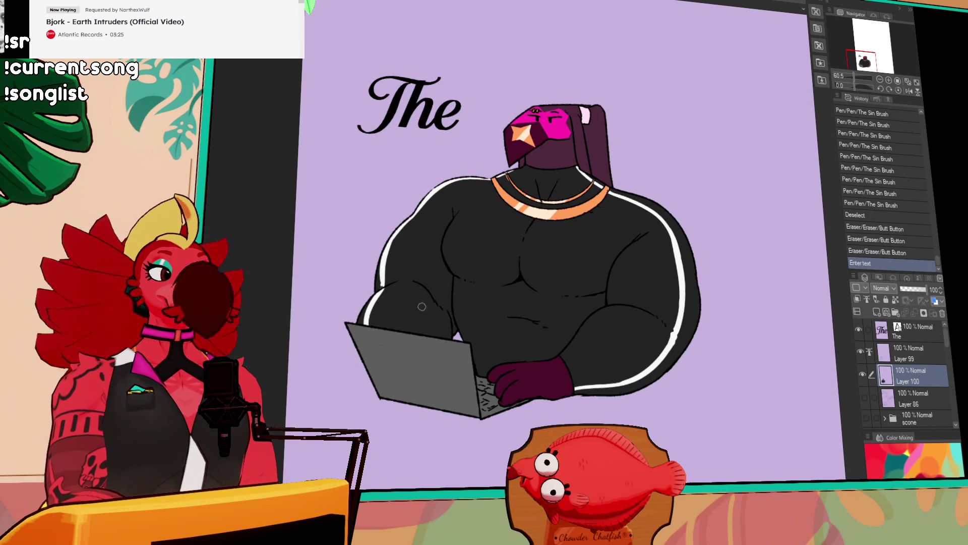
pyautogui.moveTo(413, 356)
pyautogui.mouseDown()
pyautogui.moveTo(414, 375)
pyautogui.moveTo(418, 355)
pyautogui.moveTo(421, 368)
pyautogui.moveTo(417, 379)
pyautogui.moveTo(409, 351)
pyautogui.moveTo(415, 356)
pyautogui.moveTo(396, 375)
pyautogui.moveTo(404, 383)
pyautogui.mouseUp()
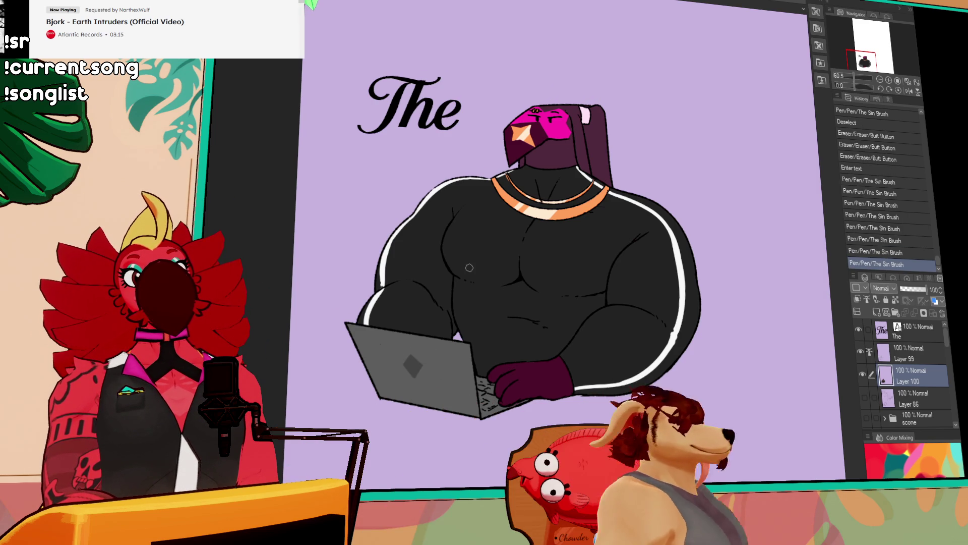
# Step: Pan and zoom to check the laptop logo, then select the 'The' and Layer 99 layers together
pyautogui.moveTo(624, 177); pyautogui.dragTo(599, 197)
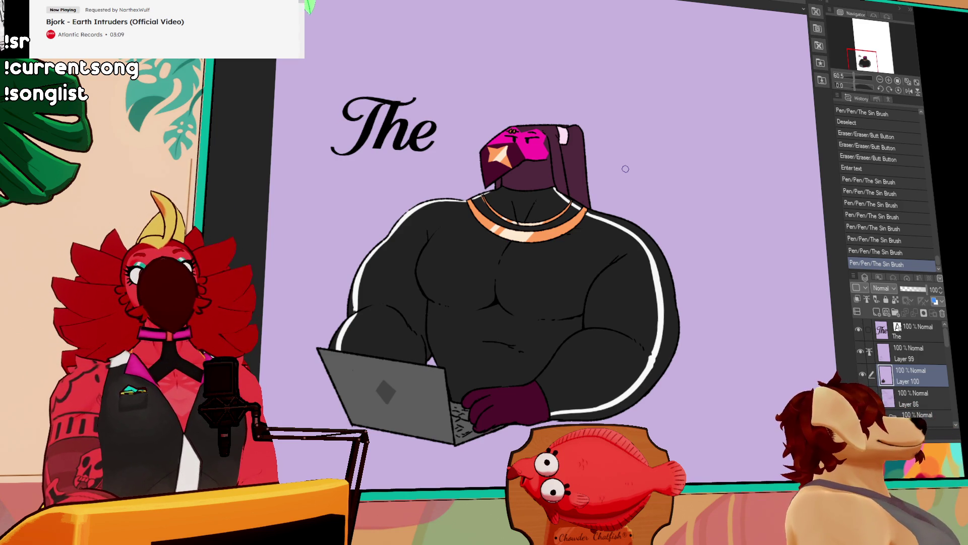
pyautogui.scroll(-2, 630, 227)
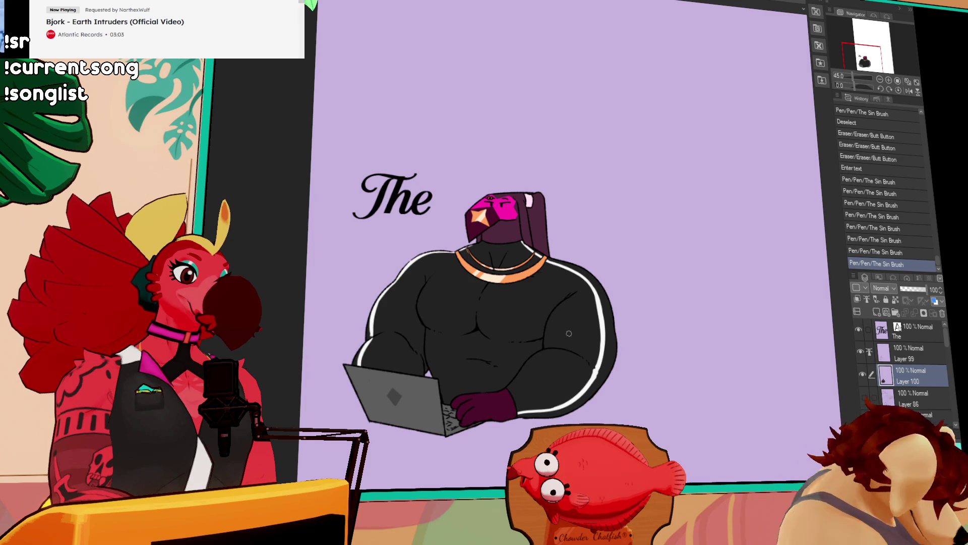
pyautogui.scroll(1, 569, 334)
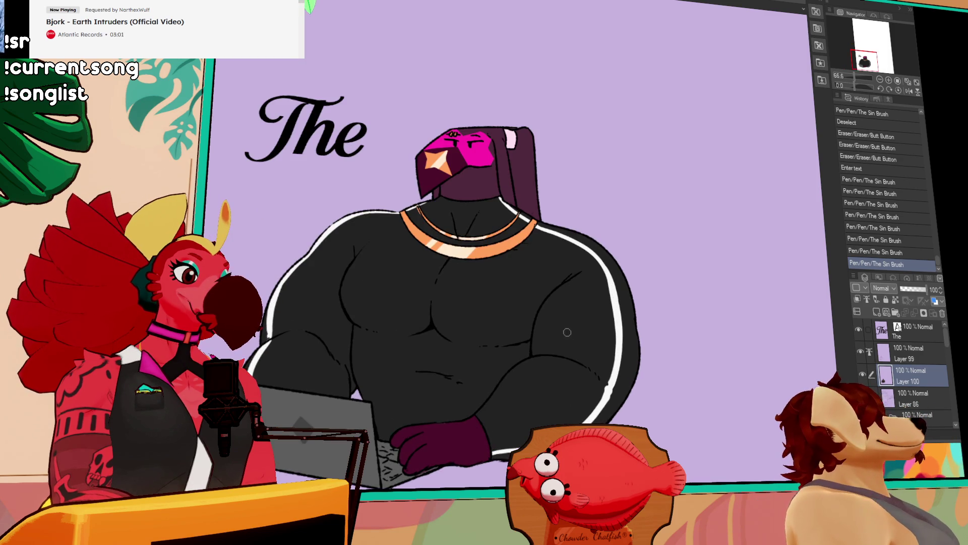
pyautogui.scroll(1, 596, 286)
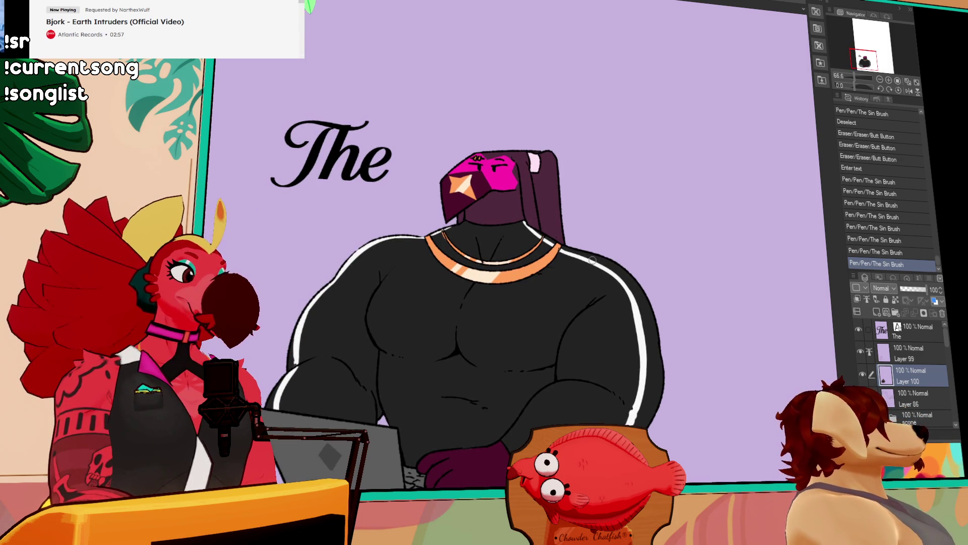
pyautogui.scroll(-3, 673, 257)
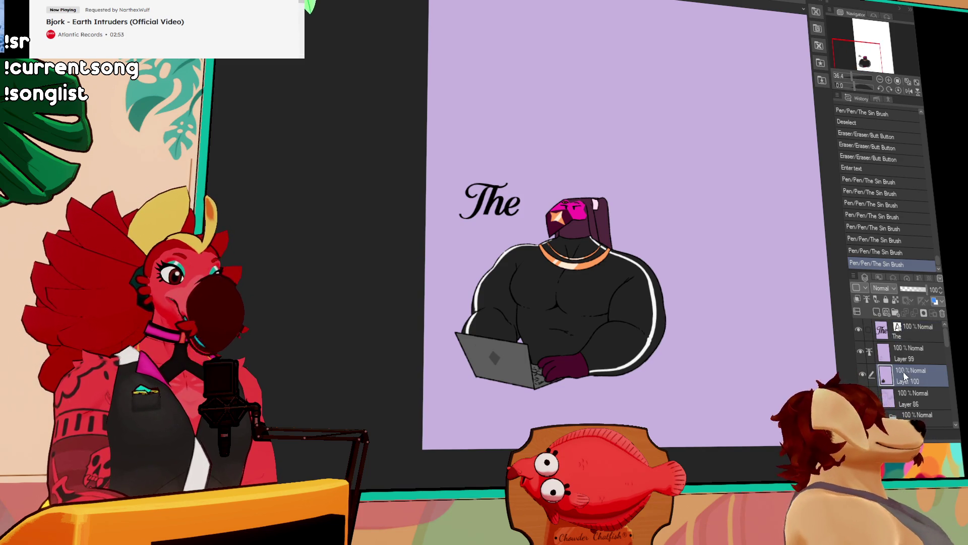
pyautogui.click(868, 329)
pyautogui.click(869, 351)
# Step: Move the figure artwork up the canvas and show the pencil sketch Layer 86
pyautogui.moveTo(555, 303); pyautogui.dragTo(555, 121)
pyautogui.moveTo(671, 212); pyautogui.dragTo(523, 286)
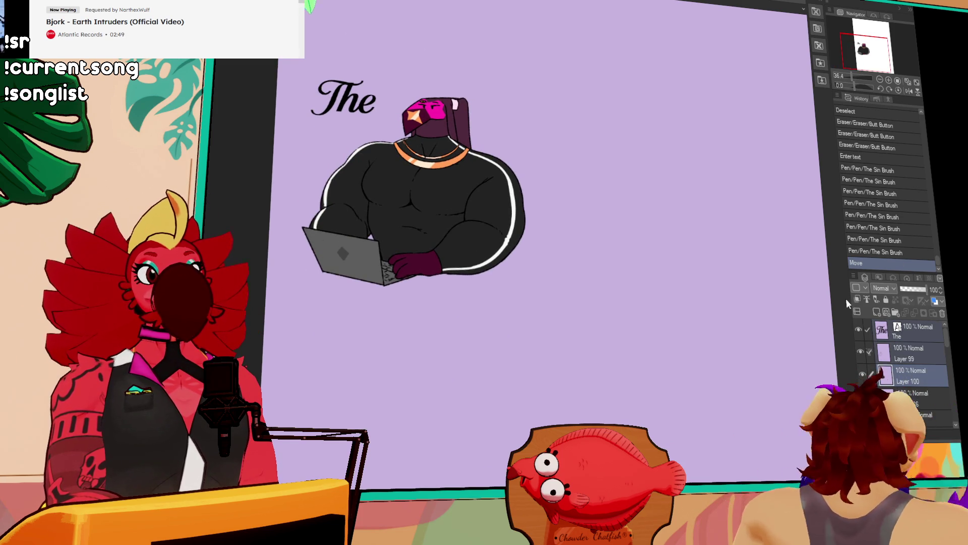
pyautogui.click(862, 398)
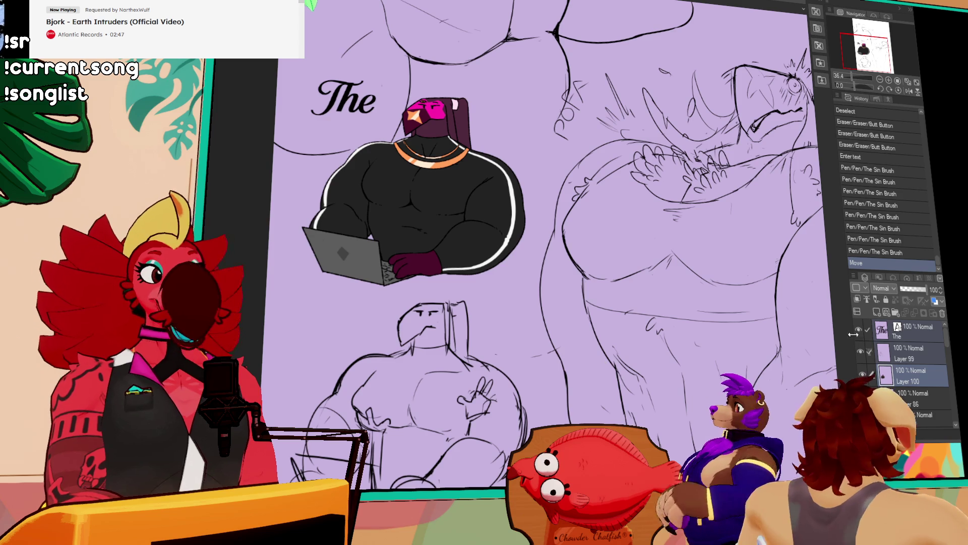
pyautogui.click(910, 399)
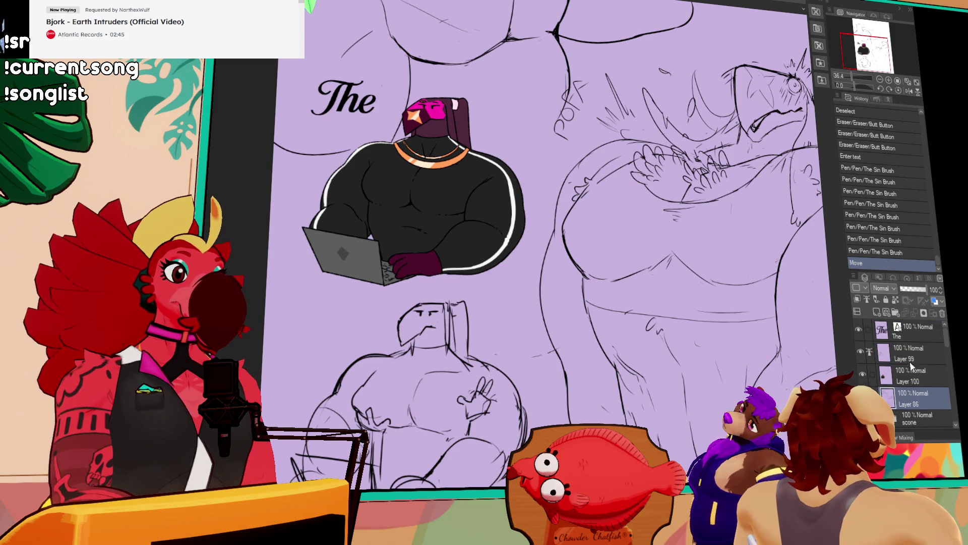
pyautogui.hotkey('ctrl', 'z')
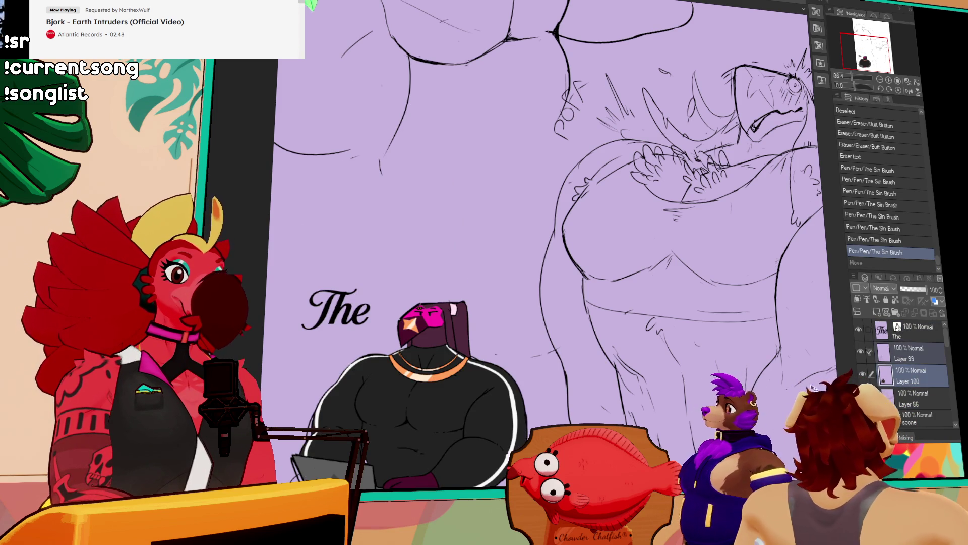
# Step: Move the copied figure upward and merge the copies into their original layers
pyautogui.moveTo(444, 454); pyautogui.dragTo(444, 237)
pyautogui.hotkey('ctrl', 'z')
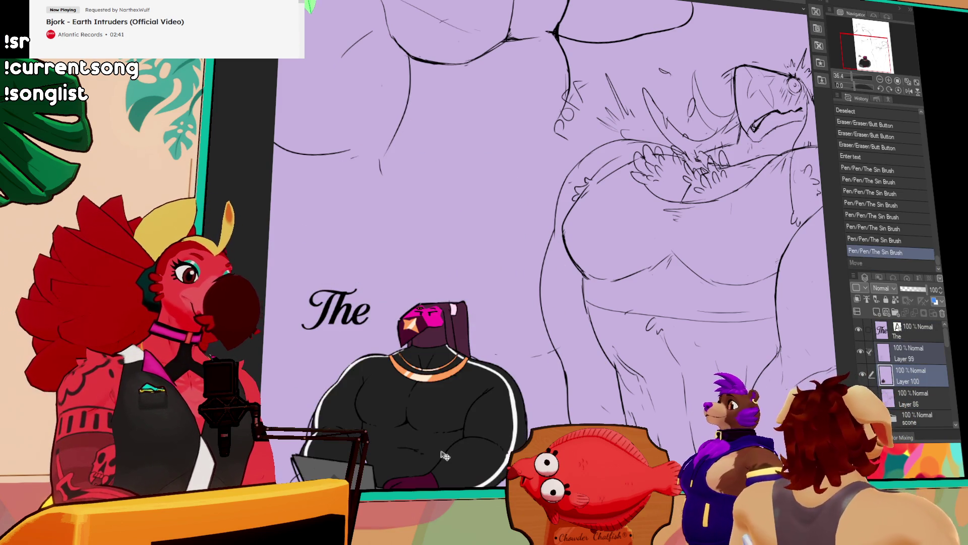
pyautogui.hotkey('ctrl', 'y')
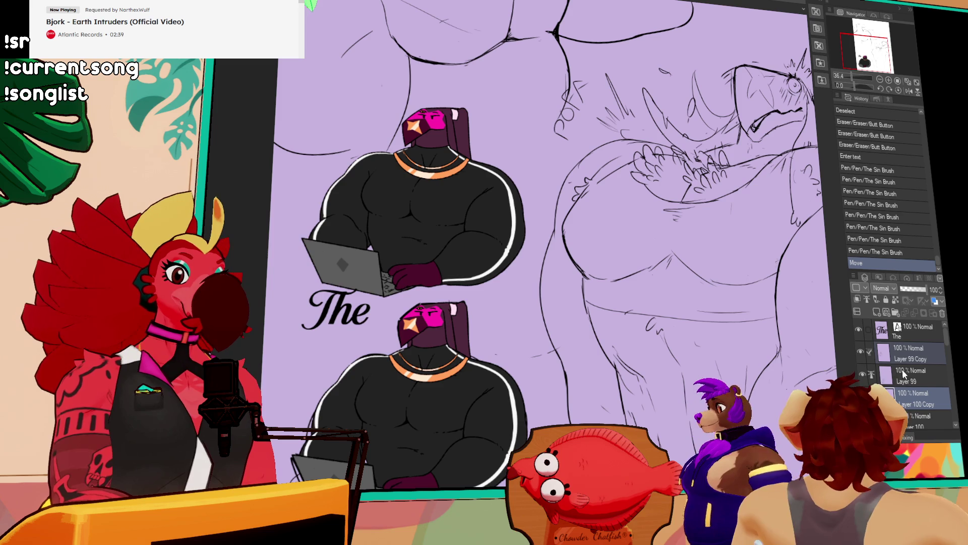
pyautogui.hotkey('ctrl', 'e')
pyautogui.hotkey('ctrl', 'e')
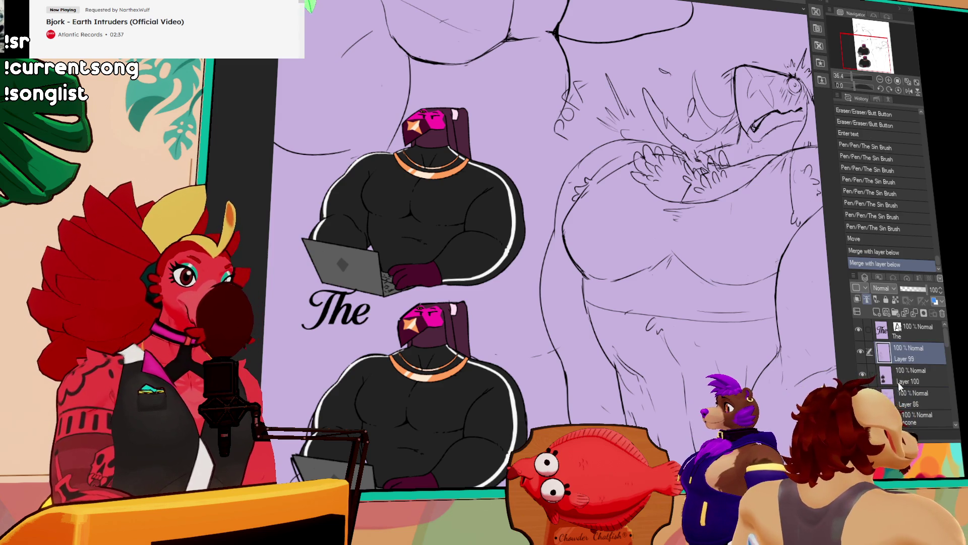
pyautogui.click(888, 403)
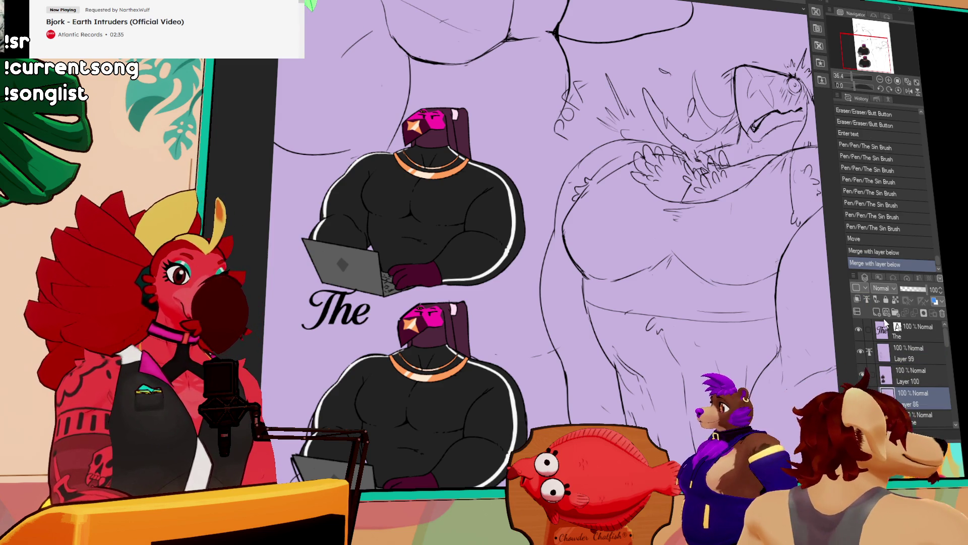
# Step: Fade sketch Layer 86 to 33% opacity and hide the colour fill layer
pyautogui.click(909, 289)
pyautogui.click(863, 374)
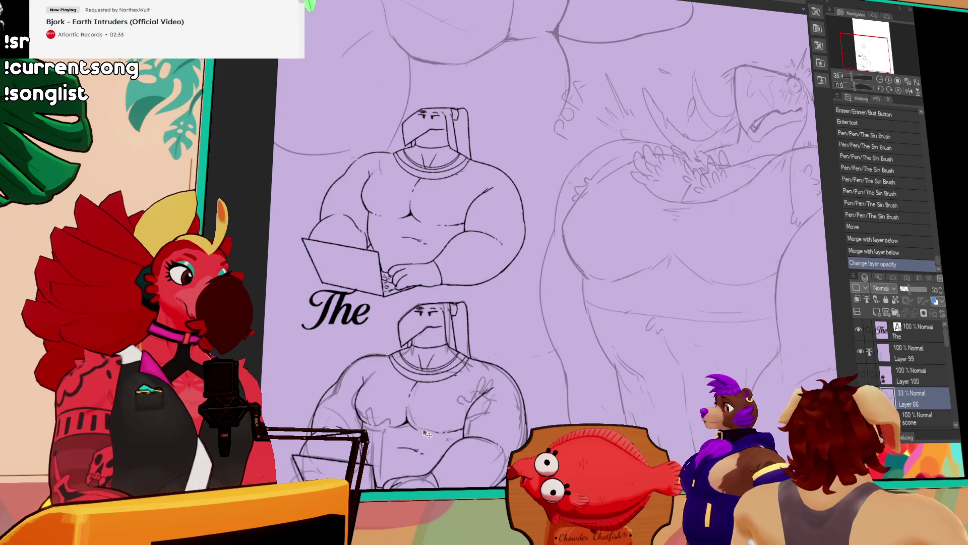
pyautogui.scroll(3, 428, 434)
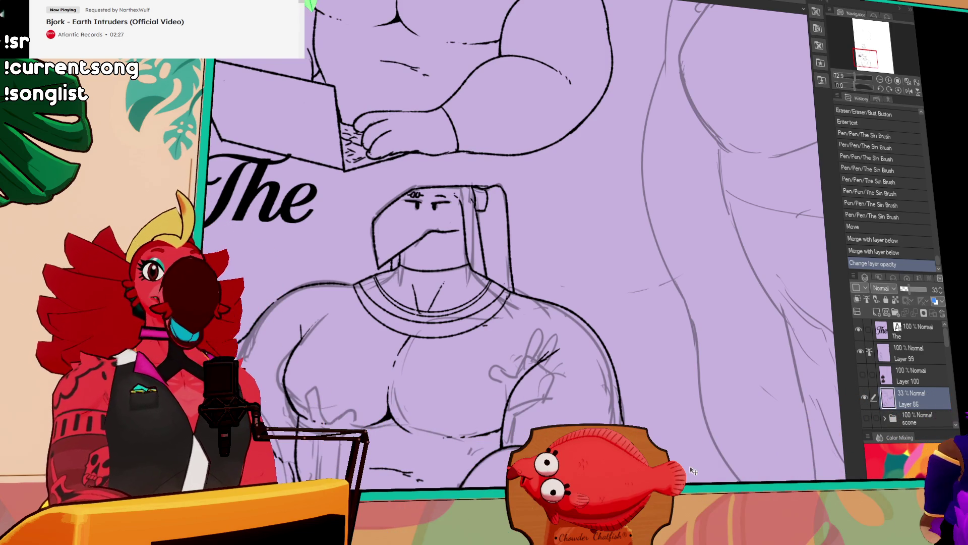
pyautogui.moveTo(476, 343)
pyautogui.mouseDown()
pyautogui.moveTo(580, 542)
pyautogui.moveTo(570, 544)
pyautogui.mouseUp()
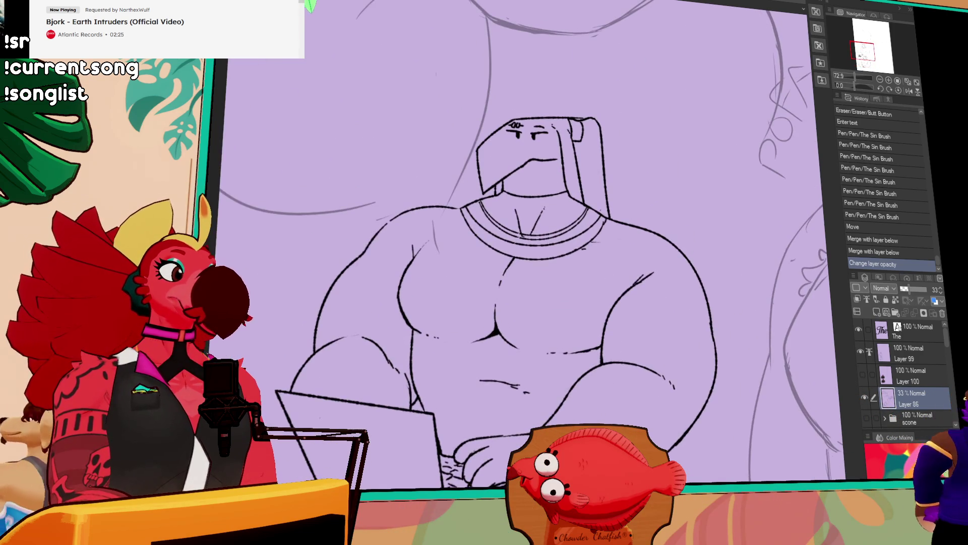
# Step: Select the text layer and move the 'The' lettering up into view
pyautogui.click(918, 337)
pyautogui.moveTo(534, 374); pyautogui.dragTo(539, 97)
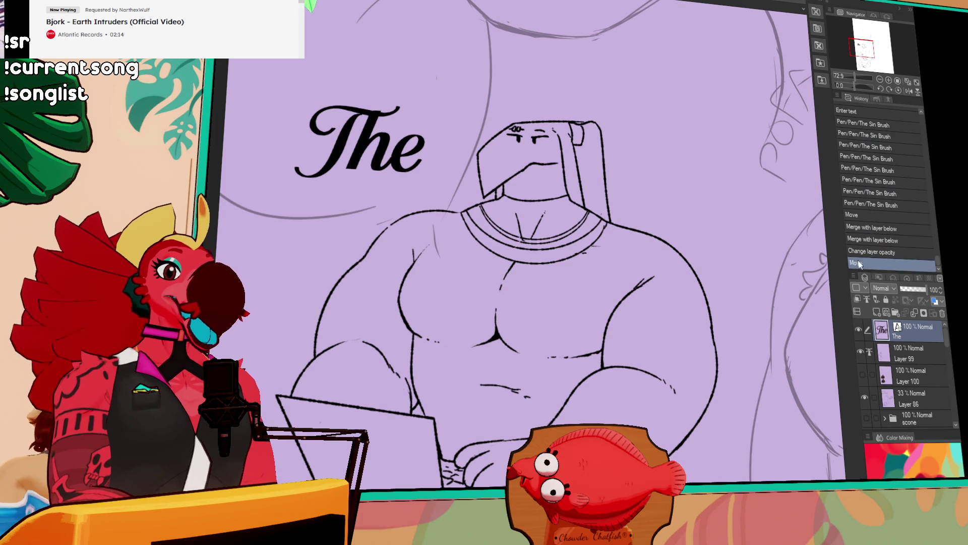
pyautogui.scroll(-5, 805, 384)
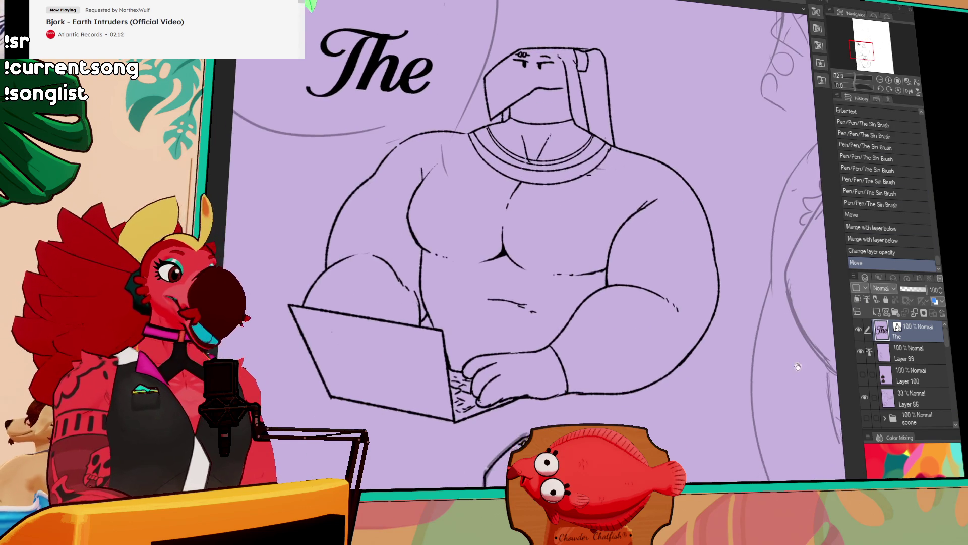
pyautogui.scroll(-3, 784, 336)
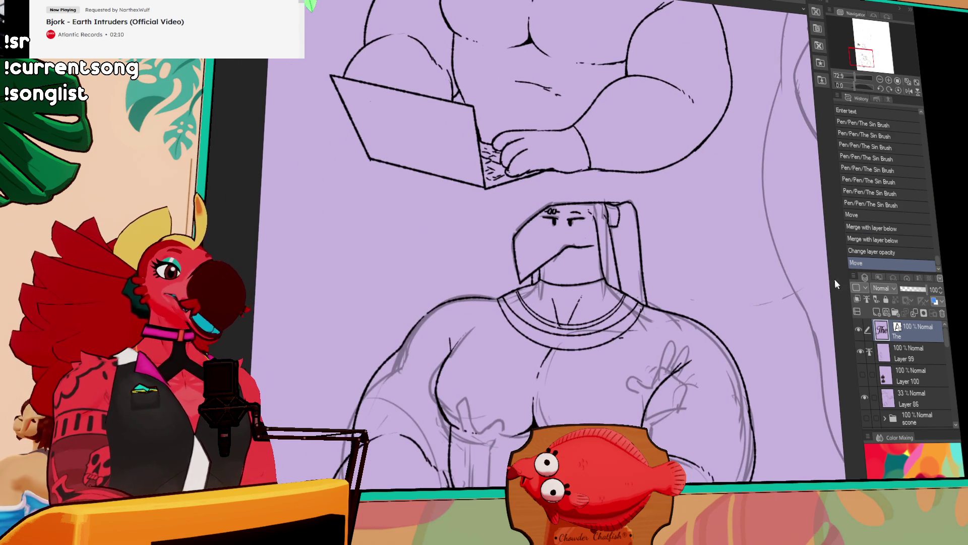
pyautogui.scroll(-2, 758, 335)
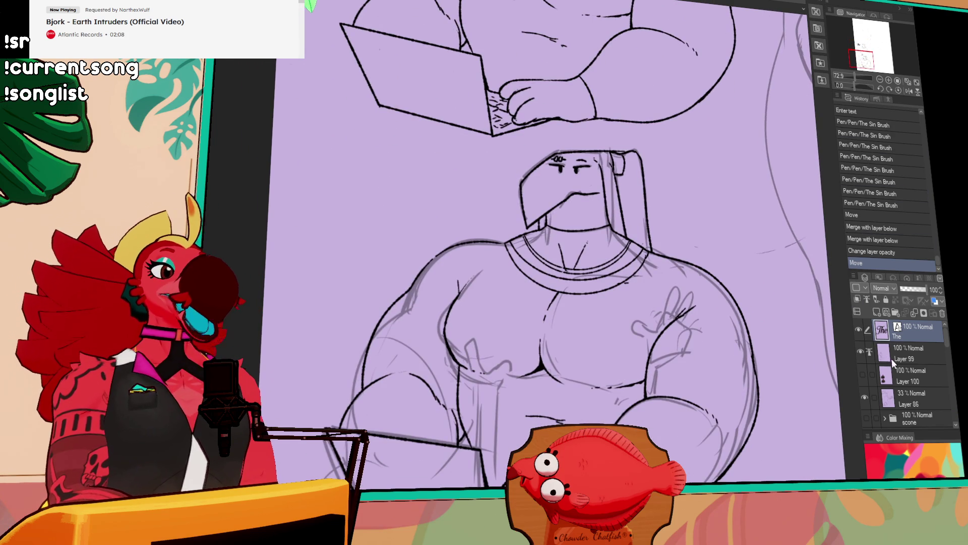
pyautogui.click(911, 353)
# Step: Erase the inner-arm contour line on the lower figure
pyautogui.moveTo(750, 355); pyautogui.dragTo(750, 379)
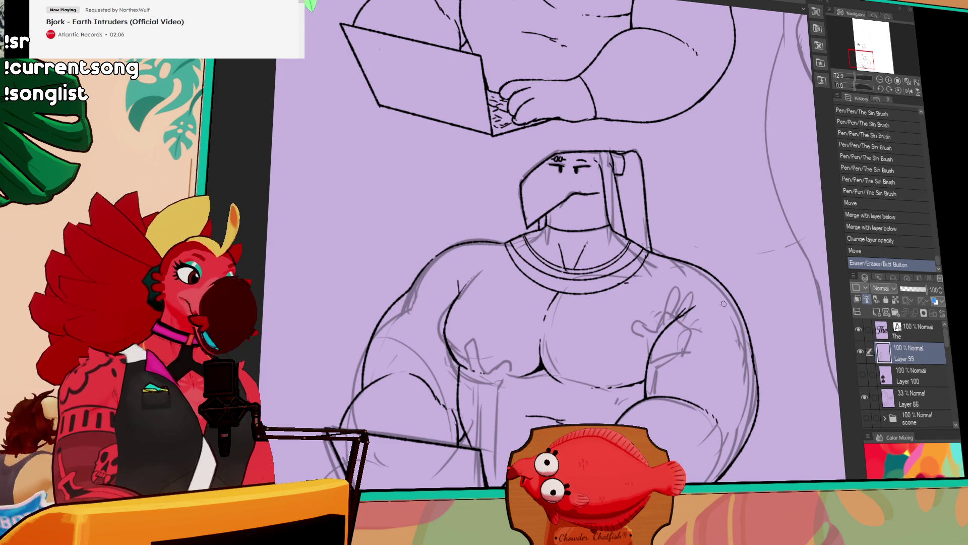
pyautogui.hotkey('ctrl', 'z')
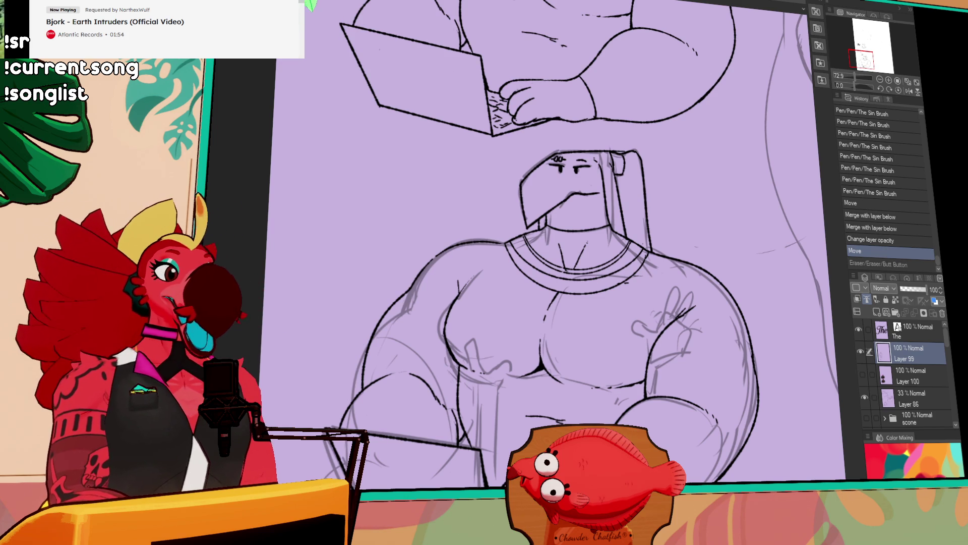
pyautogui.moveTo(737, 226); pyautogui.dragTo(674, 241)
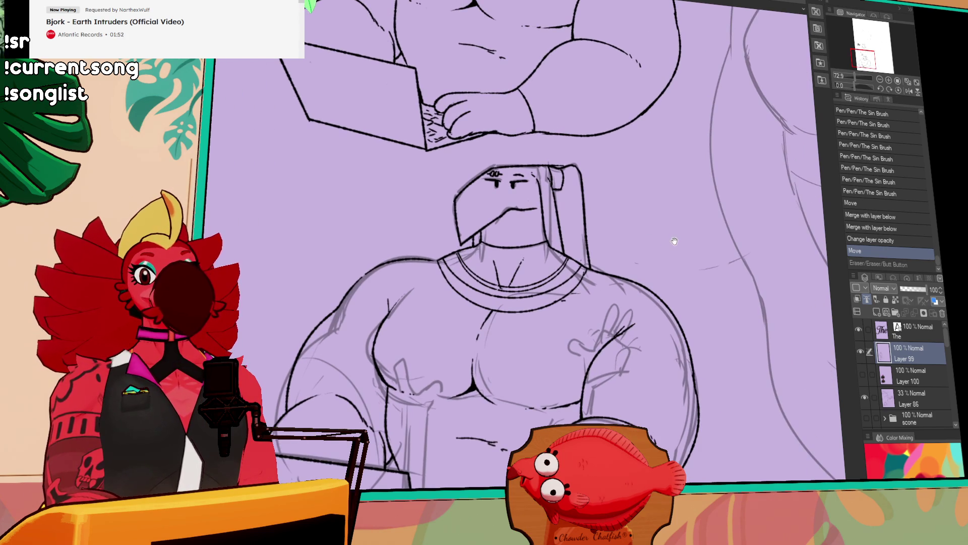
pyautogui.moveTo(391, 296)
pyautogui.mouseDown()
pyautogui.moveTo(444, 281)
pyautogui.moveTo(444, 292)
pyautogui.mouseUp()
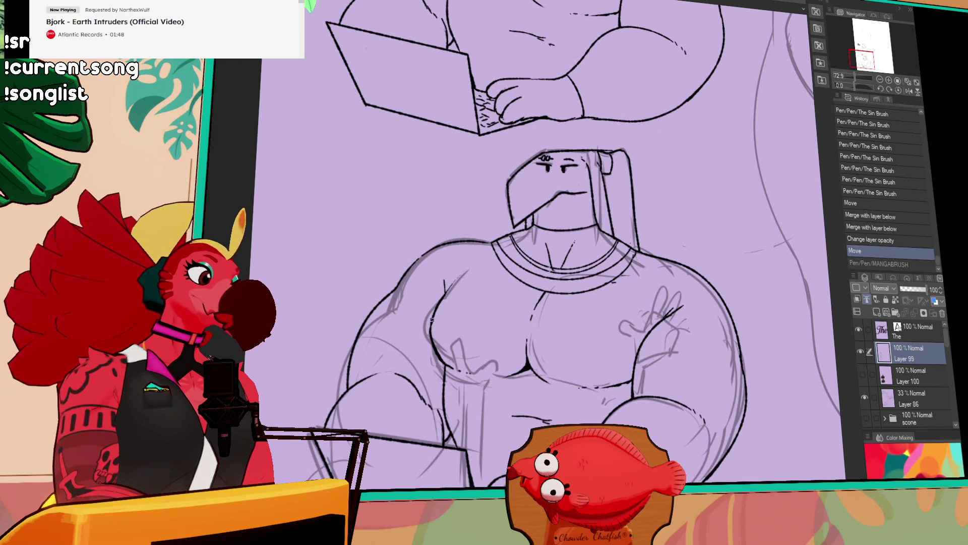
pyautogui.moveTo(437, 344); pyautogui.dragTo(492, 338)
pyautogui.hotkey('ctrl', 'z')
pyautogui.hotkey('ctrl', 'z')
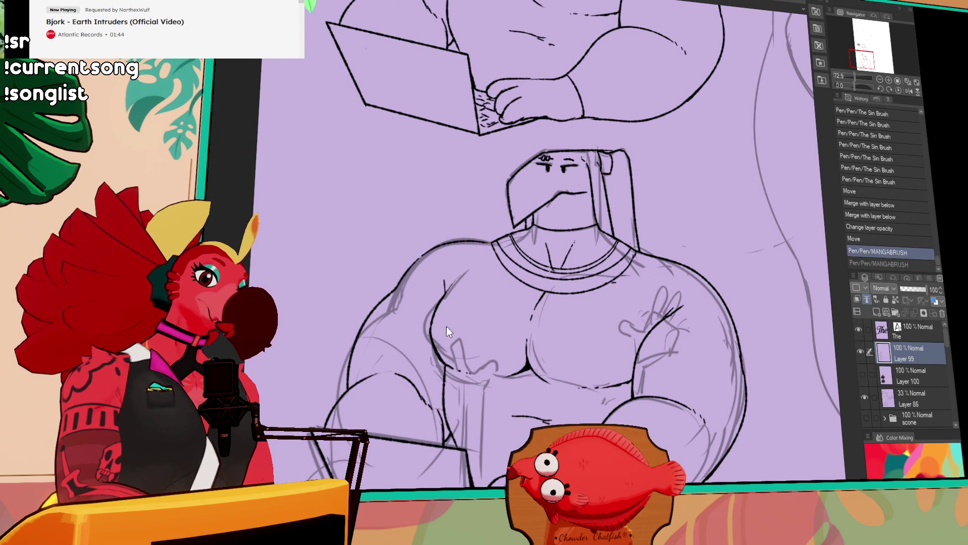
pyautogui.moveTo(433, 358); pyautogui.dragTo(430, 314)
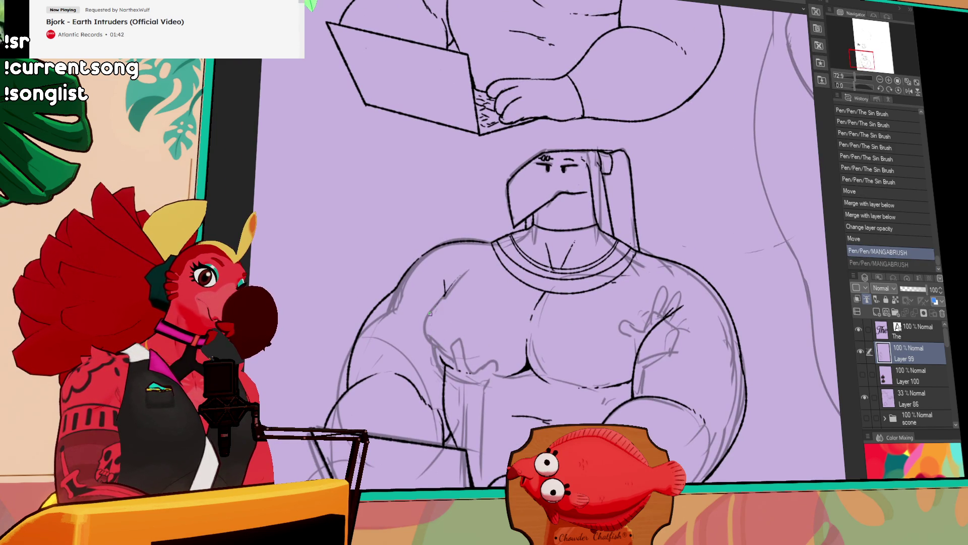
pyautogui.click(431, 313)
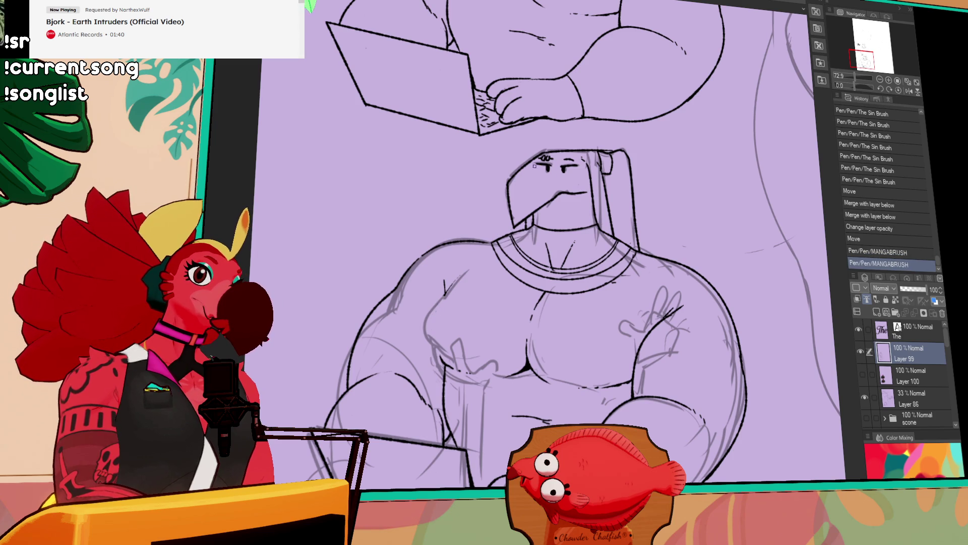
# Step: Ink and retry a small stroke near the bird-headed figure's eye
pyautogui.moveTo(547, 168)
pyautogui.mouseDown()
pyautogui.moveTo(553, 157)
pyautogui.moveTo(543, 174)
pyautogui.moveTo(576, 153)
pyautogui.moveTo(551, 160)
pyautogui.mouseUp()
pyautogui.hotkey('ctrl', 'z')
pyautogui.hotkey('ctrl', 'z')
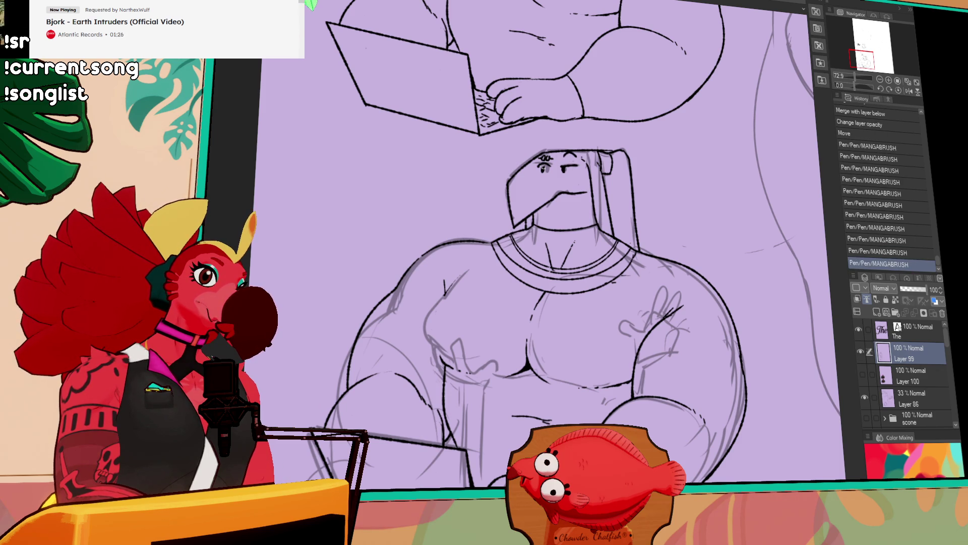
pyautogui.hotkey('ctrl', 'z')
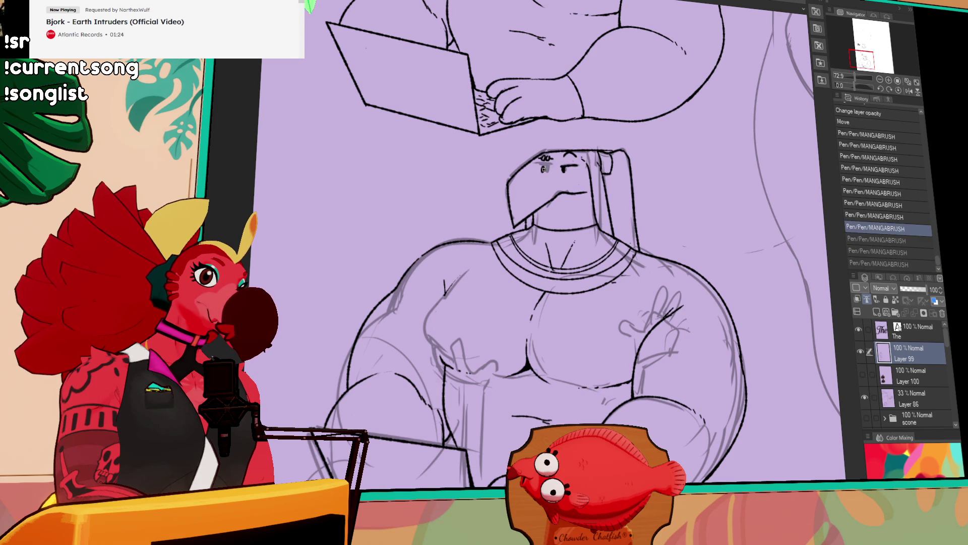
pyautogui.moveTo(539, 172); pyautogui.dragTo(575, 170)
pyautogui.hotkey('ctrl', 'z')
pyautogui.hotkey('ctrl', 'z')
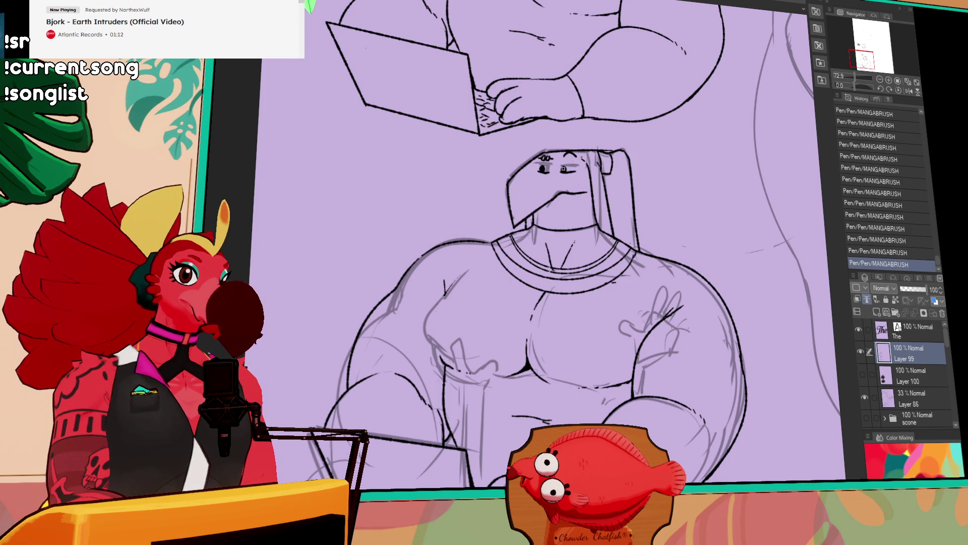
pyautogui.scroll(2, 585, 161)
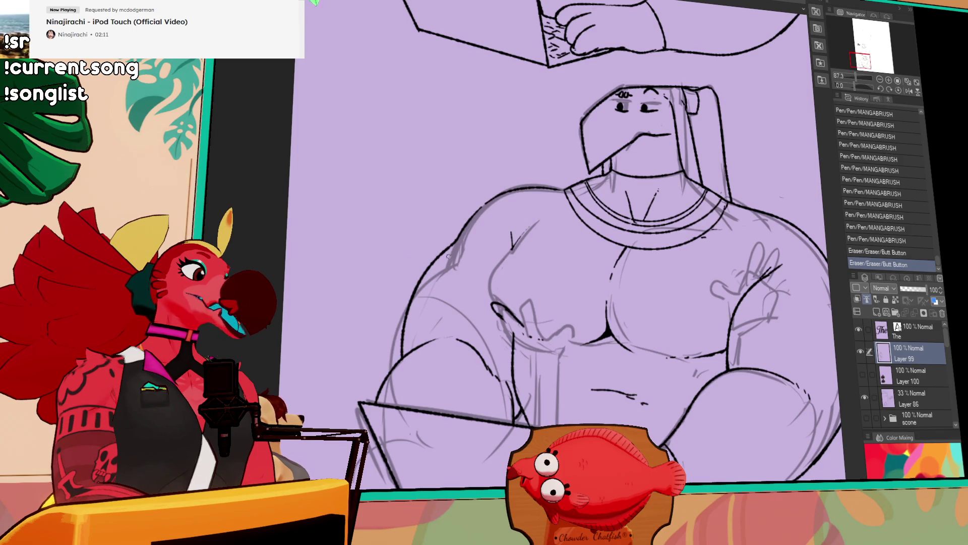
# Step: Ink the raised hand's fingers and the vertical forearm line below it
pyautogui.moveTo(496, 305)
pyautogui.mouseDown()
pyautogui.moveTo(532, 324)
pyautogui.moveTo(528, 291)
pyautogui.moveTo(543, 333)
pyautogui.moveTo(587, 322)
pyautogui.moveTo(566, 330)
pyautogui.moveTo(582, 326)
pyautogui.moveTo(550, 356)
pyautogui.moveTo(544, 425)
pyautogui.mouseUp()
pyautogui.hotkey('ctrl', 'z')
pyautogui.hotkey('ctrl', 'z')
pyautogui.hotkey('ctrl', 'z')
pyautogui.hotkey('ctrl', 'z')
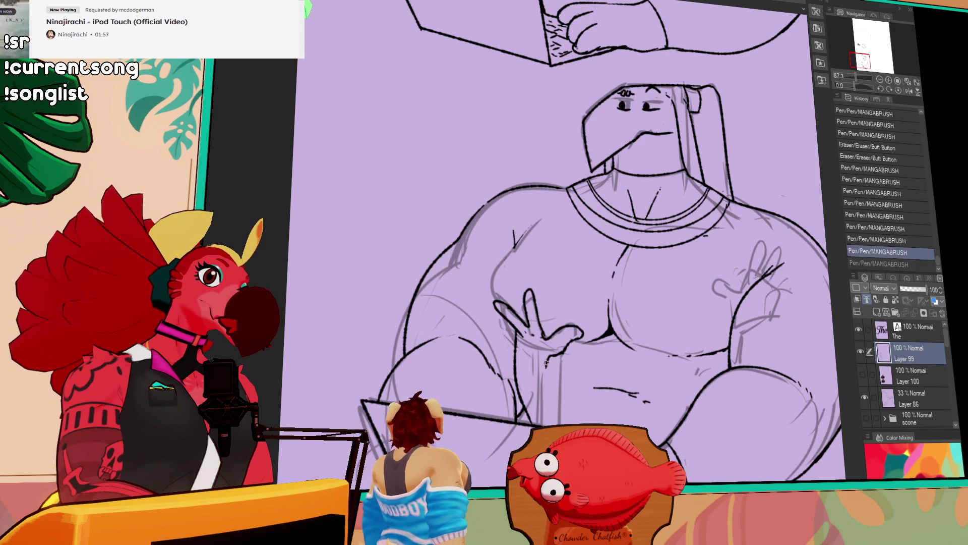
pyautogui.moveTo(546, 359); pyautogui.dragTo(545, 425)
pyautogui.hotkey('ctrl', 'z')
pyautogui.hotkey('ctrl', 'z')
pyautogui.moveTo(566, 348); pyautogui.dragTo(551, 371)
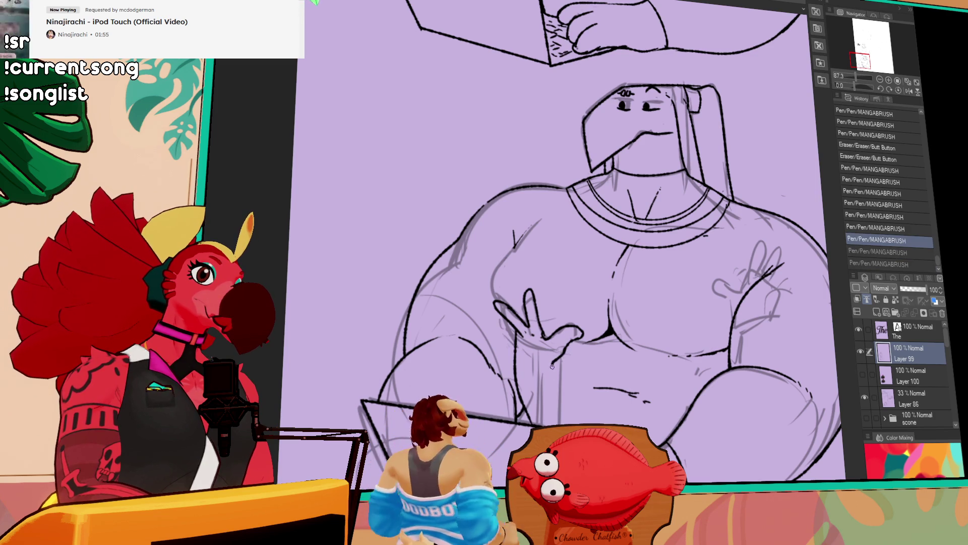
pyautogui.moveTo(498, 328)
pyautogui.mouseDown()
pyautogui.moveTo(542, 359)
pyautogui.moveTo(539, 426)
pyautogui.mouseUp()
pyautogui.hotkey('ctrl', 'z')
pyautogui.moveTo(539, 352); pyautogui.dragTo(535, 425)
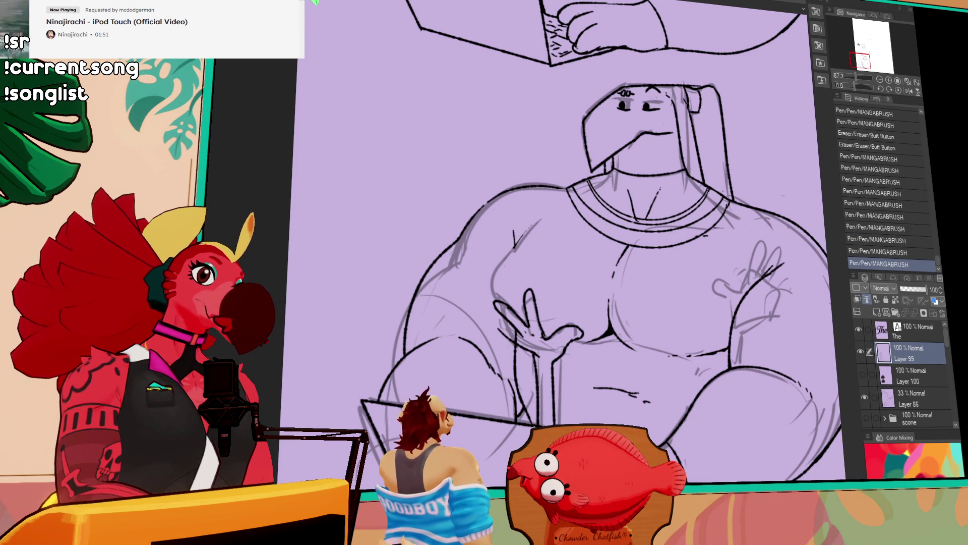
# Step: Add small strokes to the hand, restoring undone ones, with head and hand centred
pyautogui.moveTo(597, 314); pyautogui.dragTo(585, 333)
pyautogui.click(587, 353)
pyautogui.hotkey('ctrl', 'z')
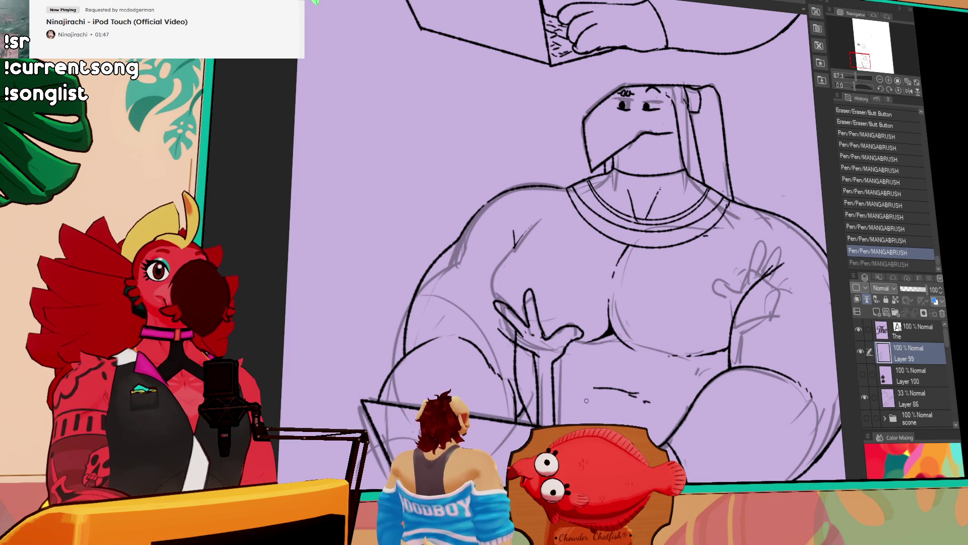
pyautogui.moveTo(585, 403); pyautogui.dragTo(579, 400)
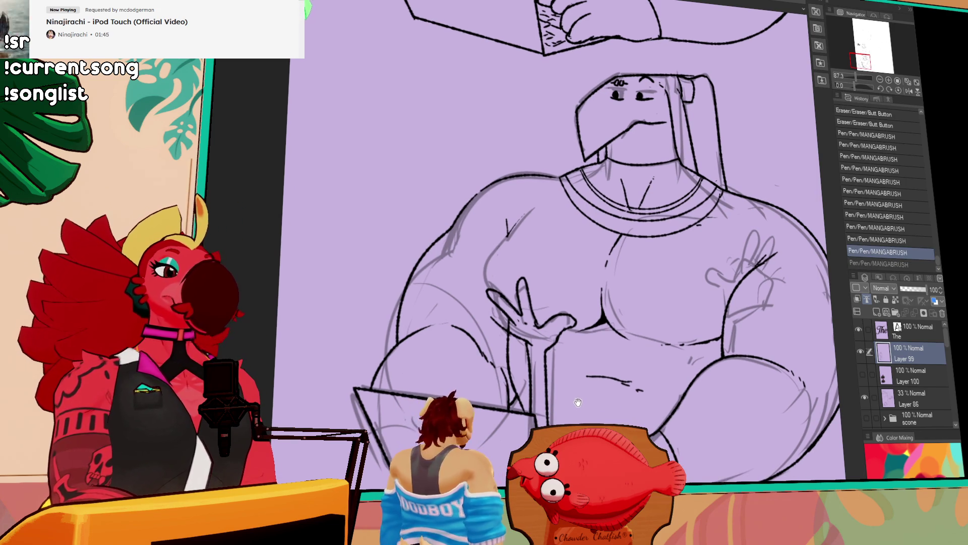
pyautogui.hotkey('ctrl', 'y')
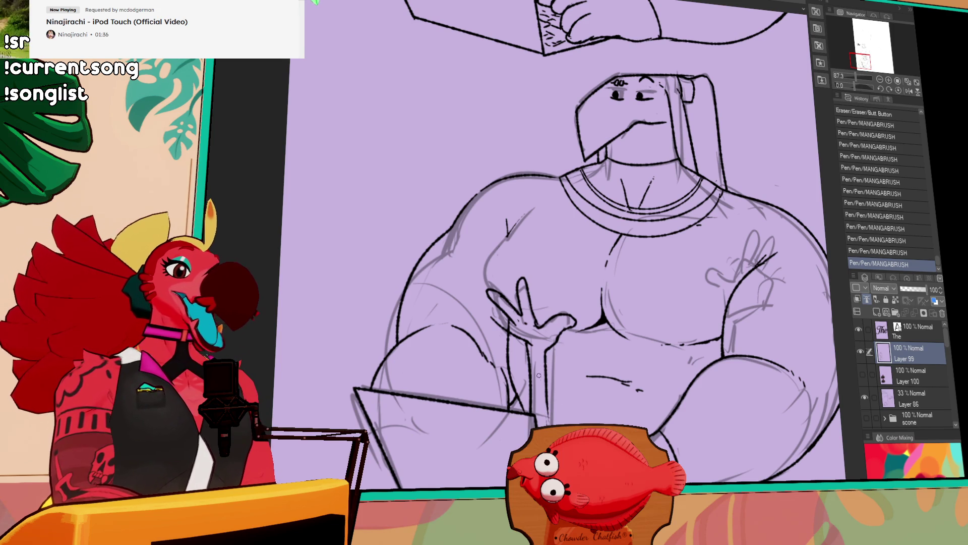
pyautogui.hotkey('ctrl', 'y')
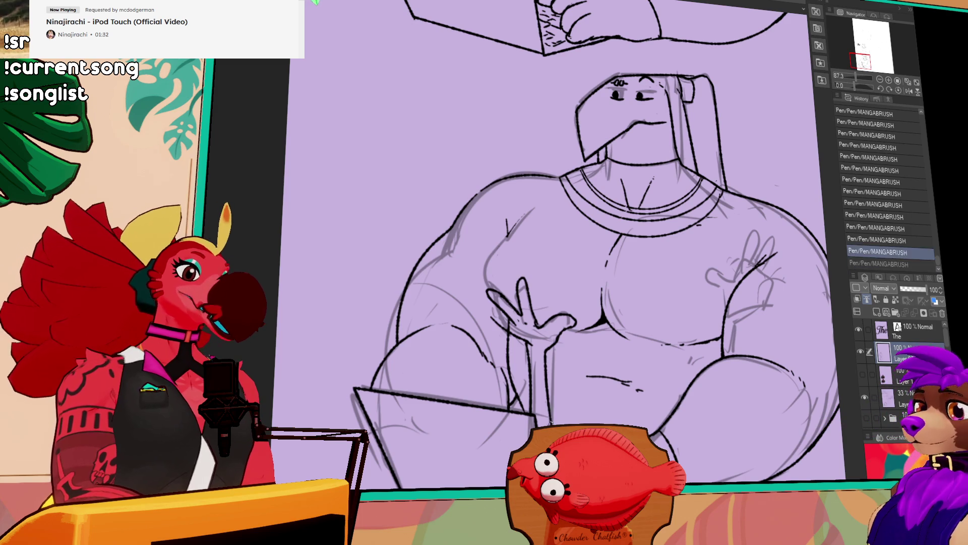
pyautogui.moveTo(506, 329); pyautogui.dragTo(554, 370)
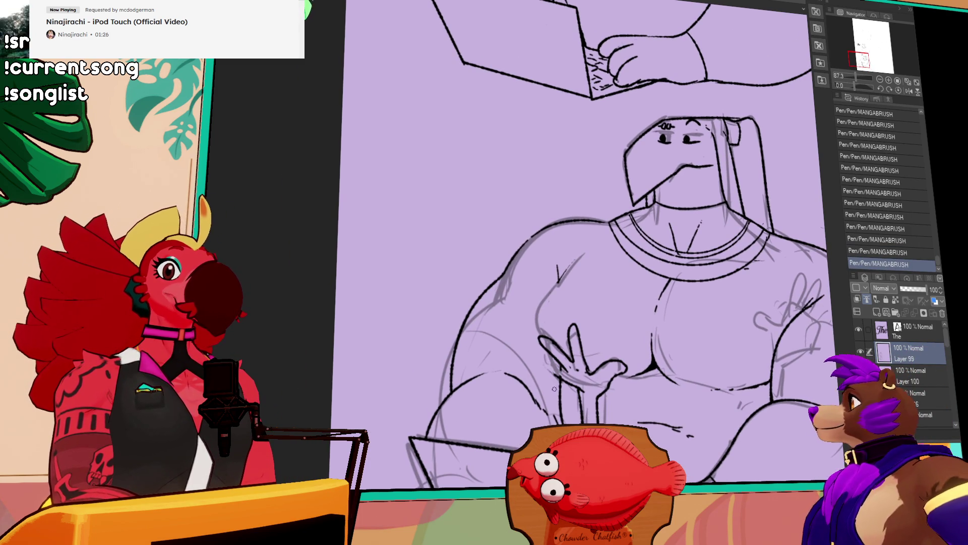
pyautogui.moveTo(546, 361); pyautogui.dragTo(556, 367)
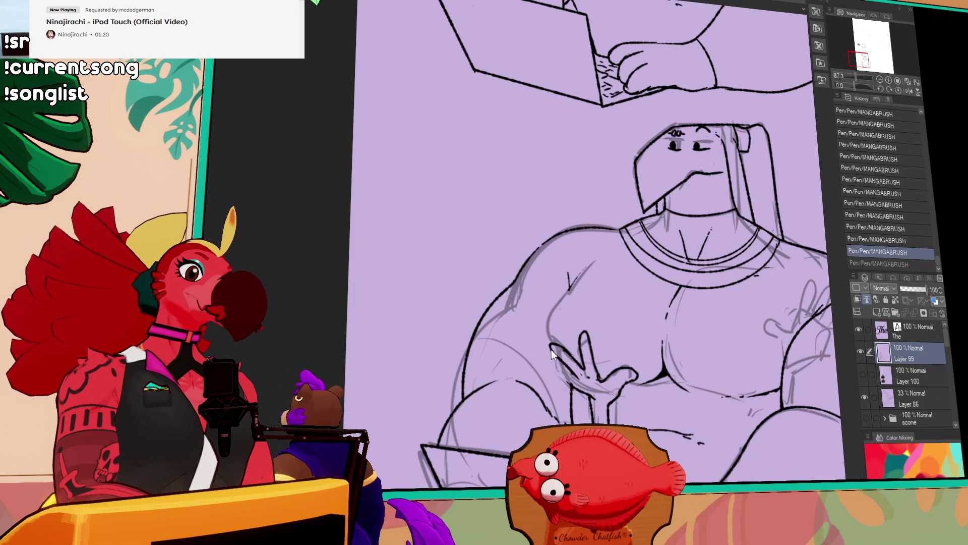
pyautogui.moveTo(548, 351); pyautogui.dragTo(564, 374)
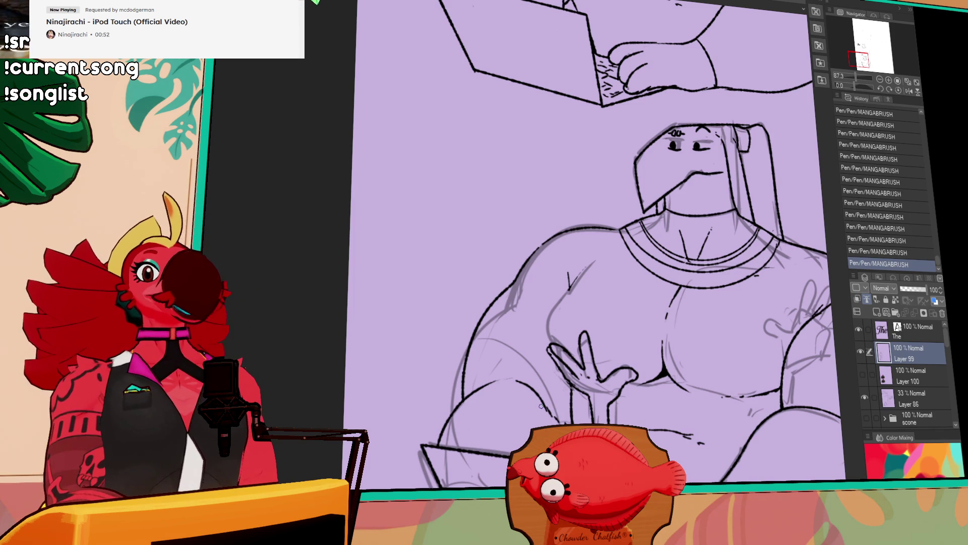
# Step: Pan the canvas up and left to bring the chest and arms into view
pyautogui.moveTo(828, 285); pyautogui.dragTo(792, 247)
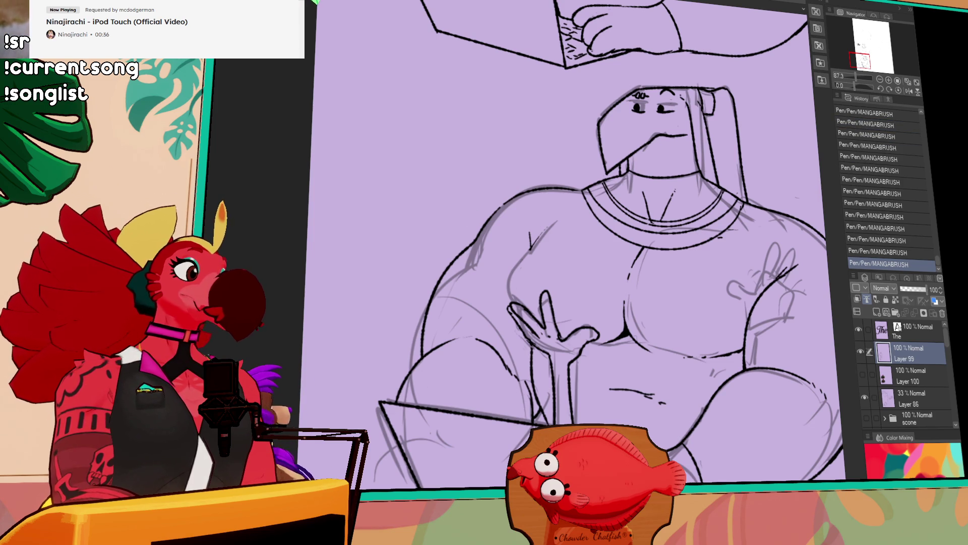
pyautogui.moveTo(663, 363)
pyautogui.mouseDown()
pyautogui.moveTo(580, 352)
pyautogui.moveTo(563, 331)
pyautogui.mouseUp()
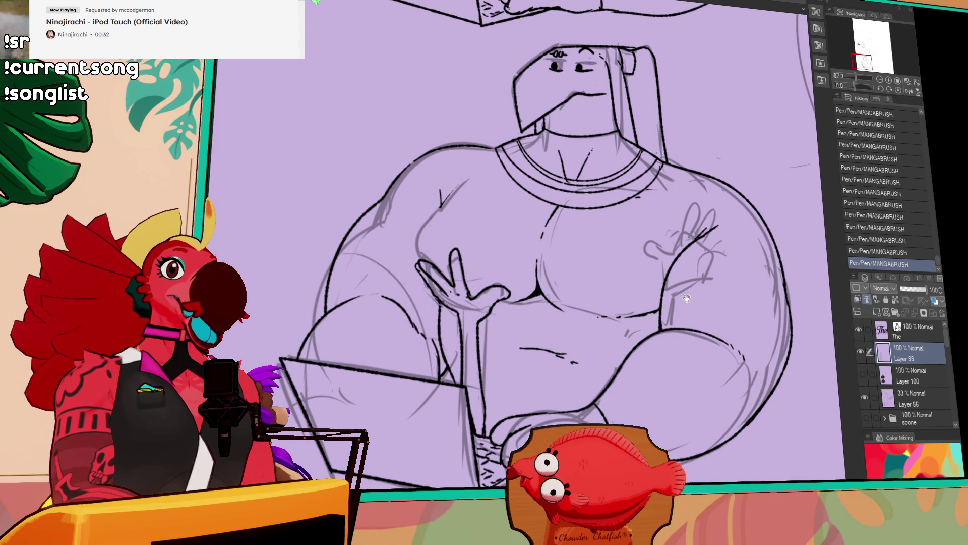
pyautogui.moveTo(688, 286); pyautogui.dragTo(699, 279)
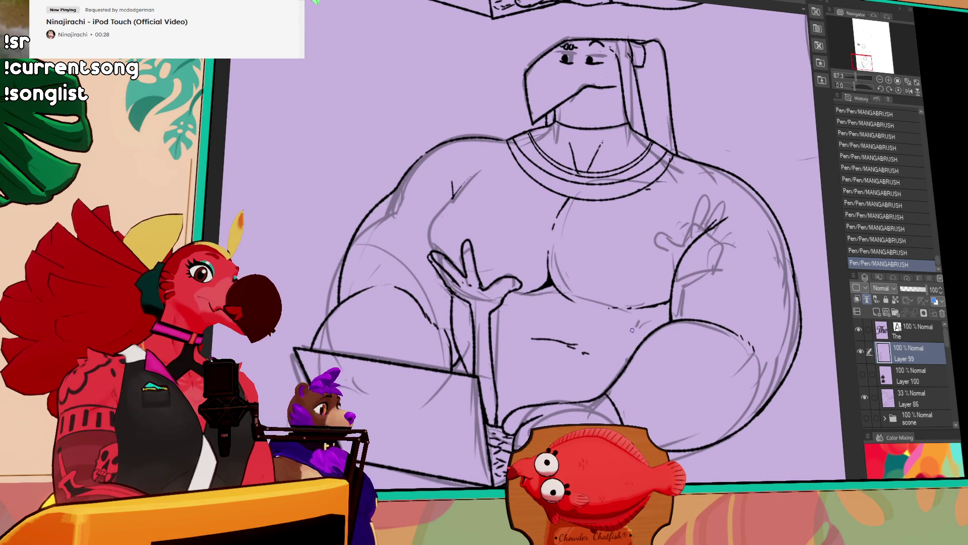
pyautogui.moveTo(632, 334); pyautogui.dragTo(634, 340)
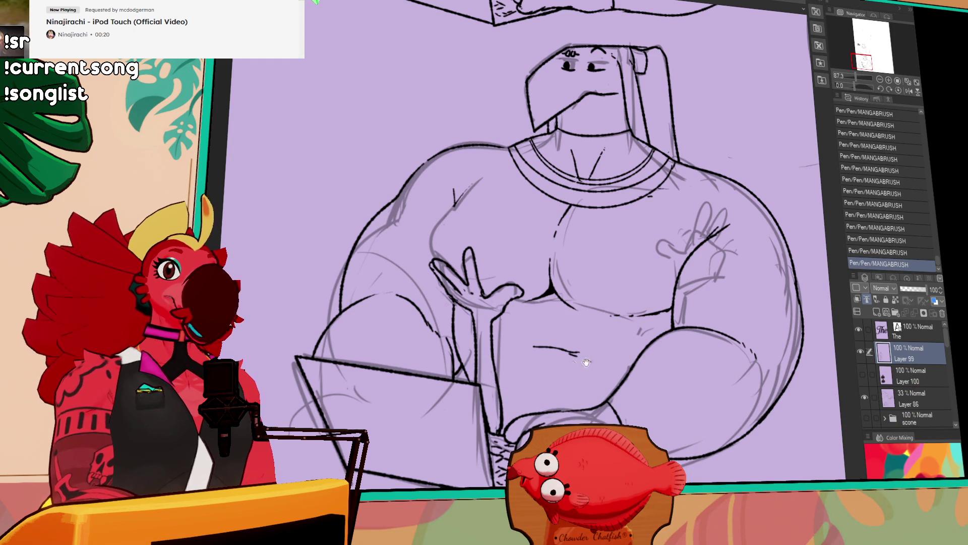
pyautogui.moveTo(648, 349); pyautogui.dragTo(652, 353)
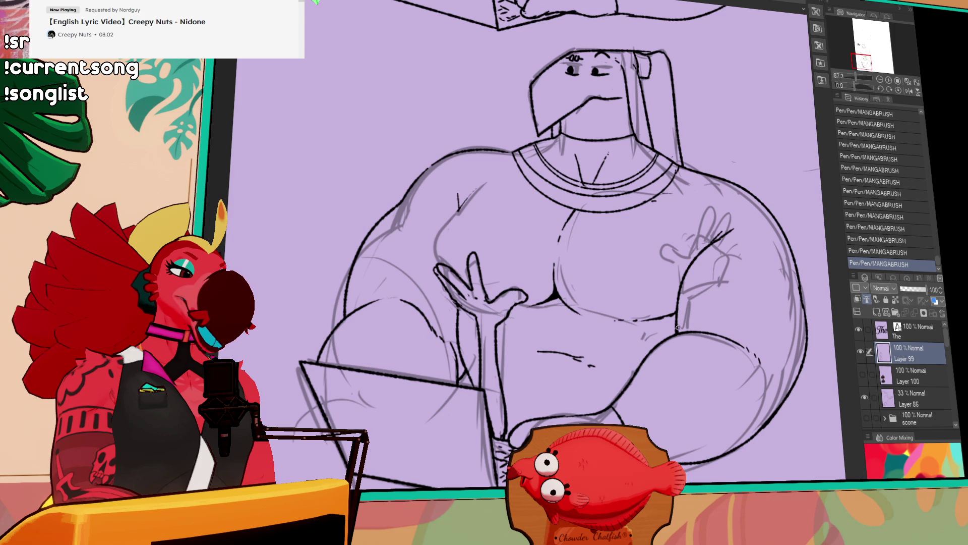
# Step: Ink the right hand's curved palm and finger outline on Layer 99, undoing unsatisfactory strokes
pyautogui.scroll(3, 678, 328)
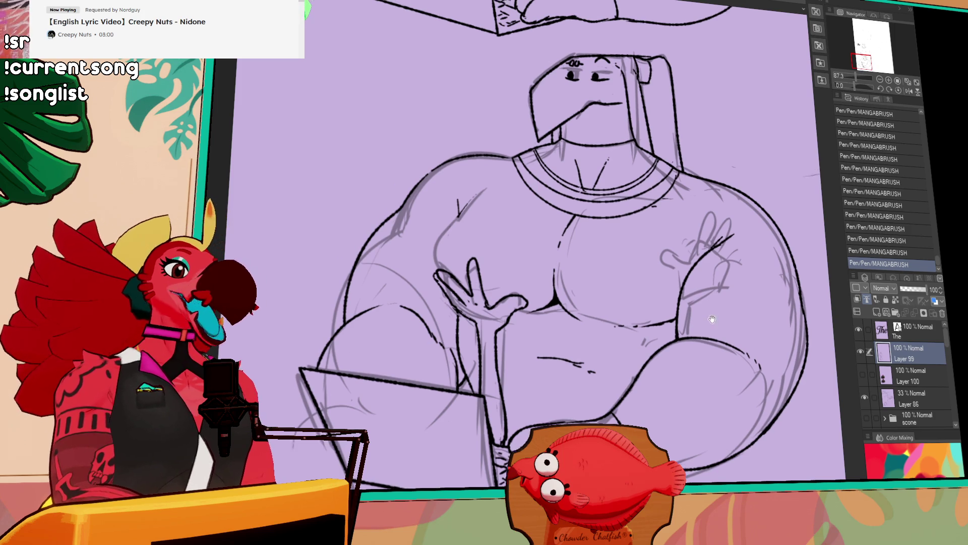
pyautogui.hotkey('ctrl', 'z')
pyautogui.moveTo(675, 287); pyautogui.dragTo(677, 288)
pyautogui.hotkey('ctrl', 'z')
pyautogui.hotkey('ctrl', 'z')
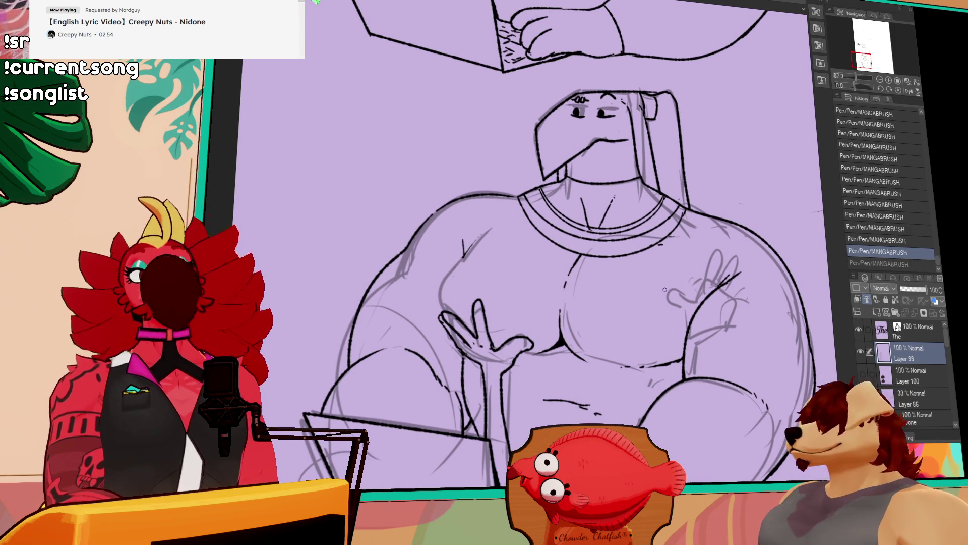
pyautogui.moveTo(674, 285); pyautogui.dragTo(674, 291)
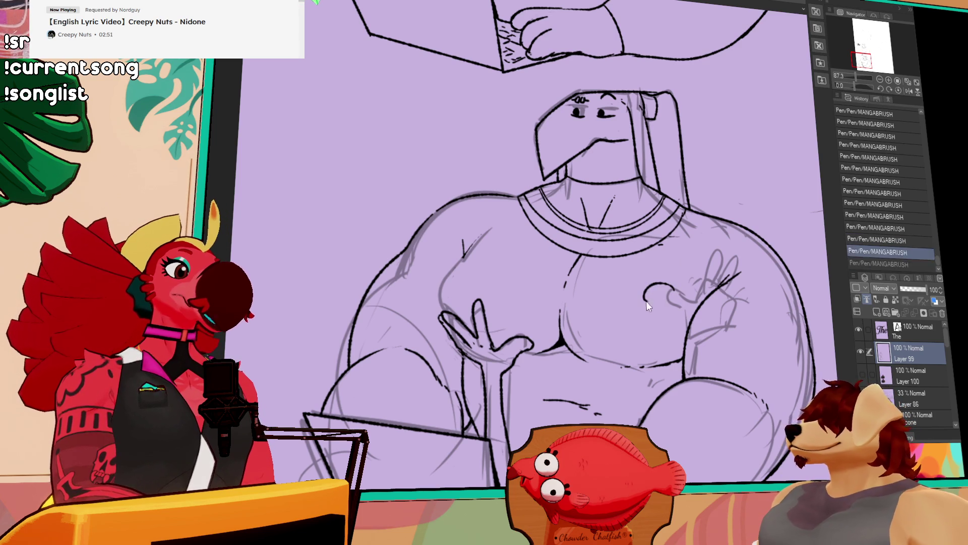
pyautogui.moveTo(662, 300); pyautogui.dragTo(668, 300)
pyautogui.hotkey('ctrl', 'z')
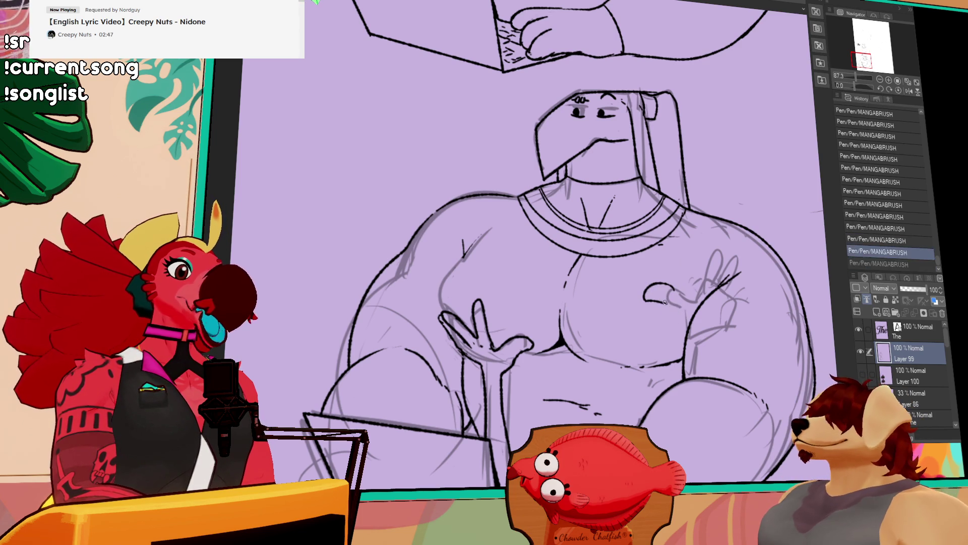
pyautogui.moveTo(669, 303); pyautogui.dragTo(703, 295)
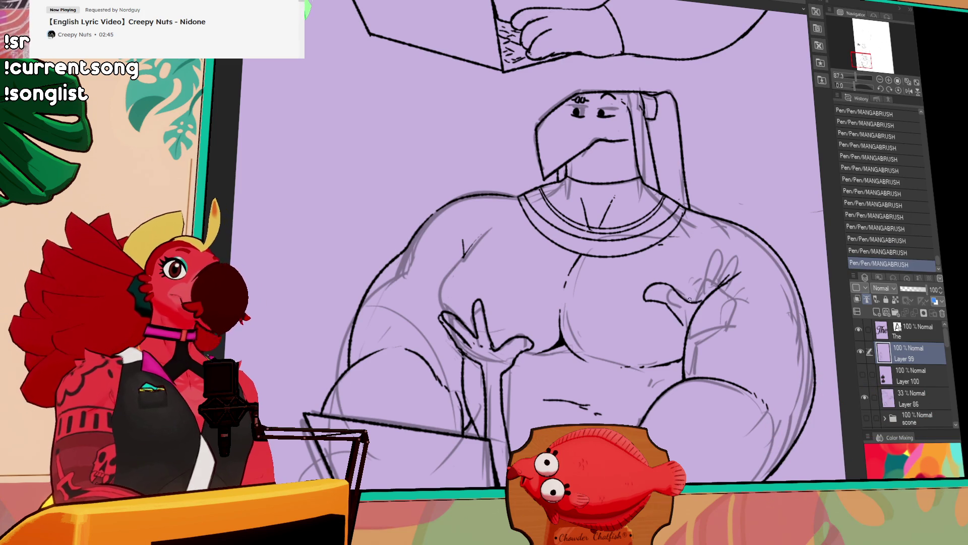
pyautogui.hotkey('ctrl', 'z')
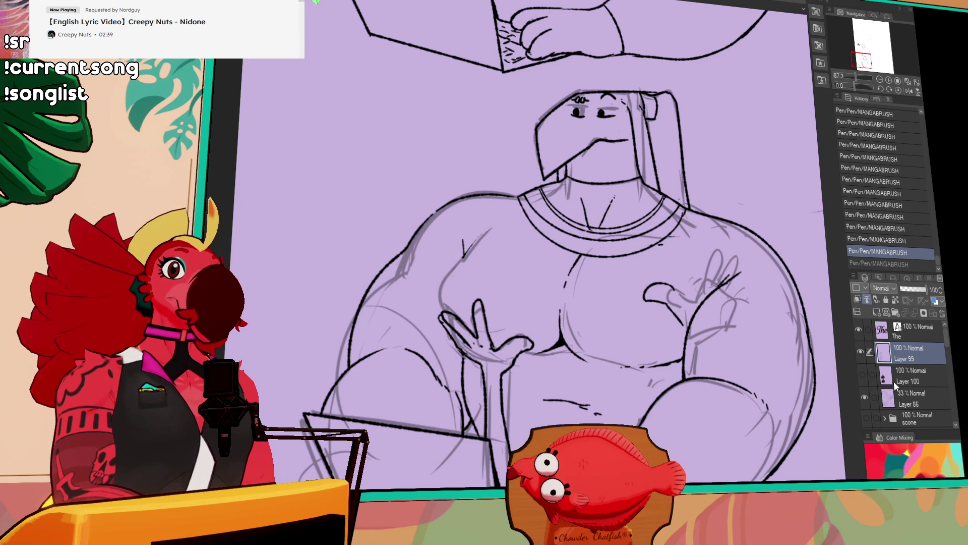
# Step: Switch to the faint Layer 86 sketch and lasso the sketched right hand
pyautogui.click(908, 419)
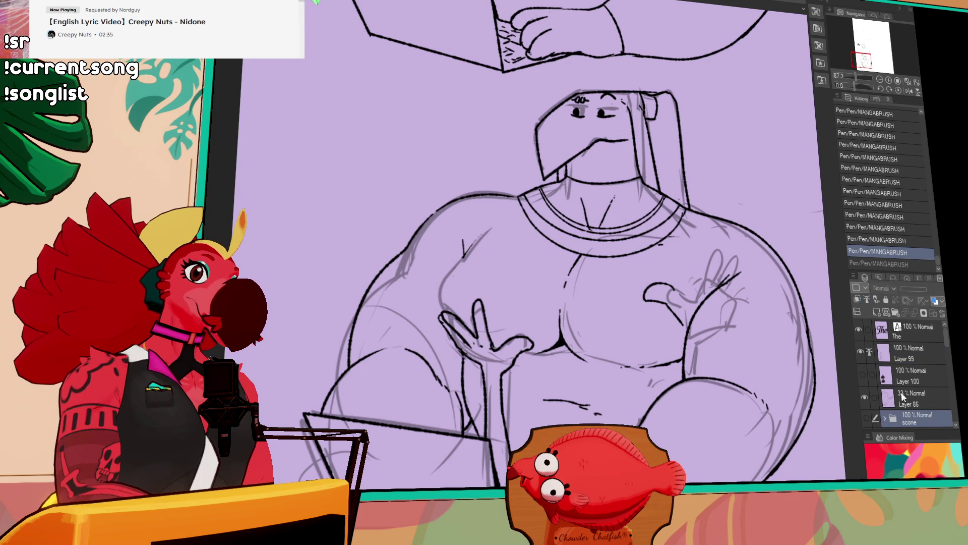
pyautogui.click(901, 396)
pyautogui.moveTo(716, 358)
pyautogui.mouseDown()
pyautogui.moveTo(628, 281)
pyautogui.moveTo(753, 348)
pyautogui.moveTo(716, 330)
pyautogui.moveTo(691, 336)
pyautogui.mouseUp()
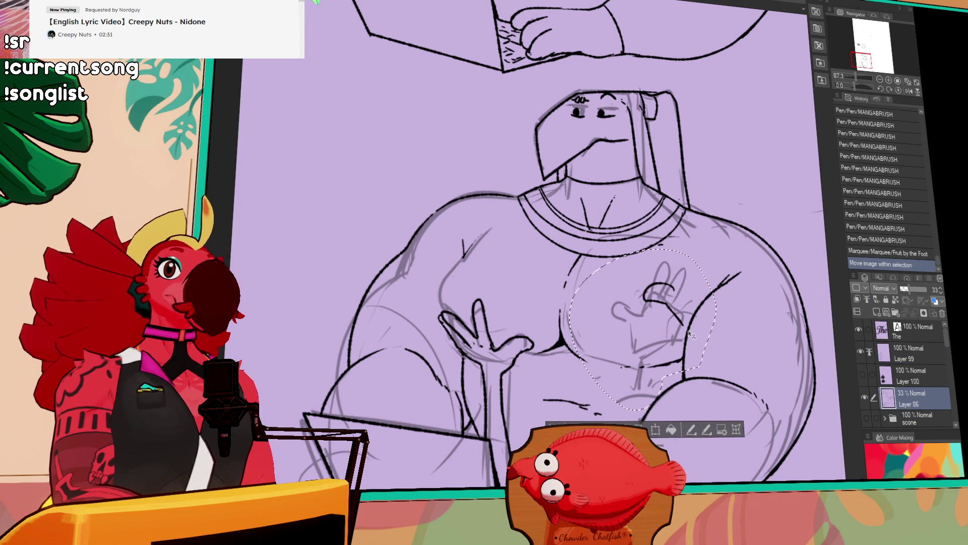
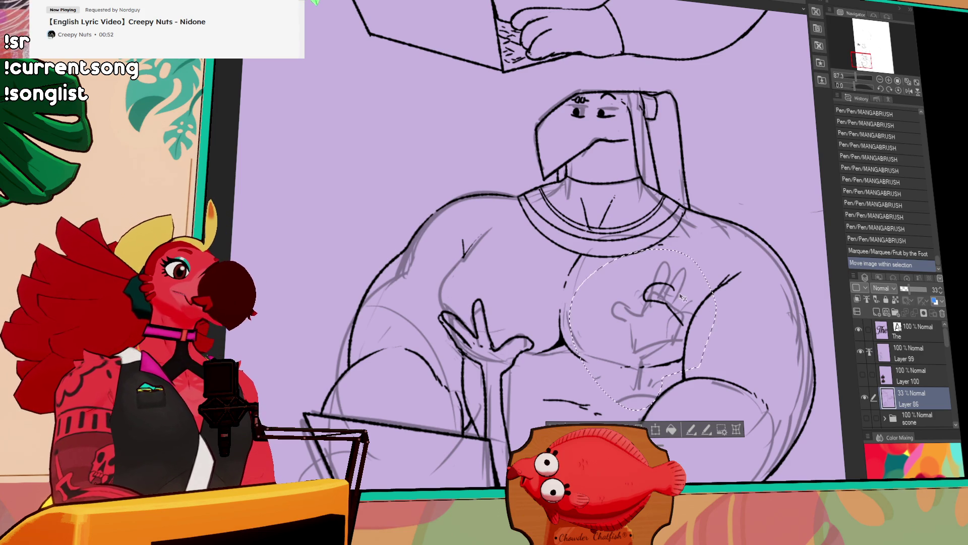
# Step: Lasso the chest hand sketch on Layer 99, move it down and left, then deselect
pyautogui.hotkey('ctrl', 'd')
pyautogui.moveTo(683, 333)
pyautogui.mouseDown()
pyautogui.moveTo(686, 280)
pyautogui.moveTo(683, 333)
pyautogui.mouseUp()
pyautogui.moveTo(656, 303); pyautogui.dragTo(625, 310)
pyautogui.hotkey('ctrl', 'z')
pyautogui.click(910, 358)
pyautogui.moveTo(692, 314); pyautogui.dragTo(633, 329)
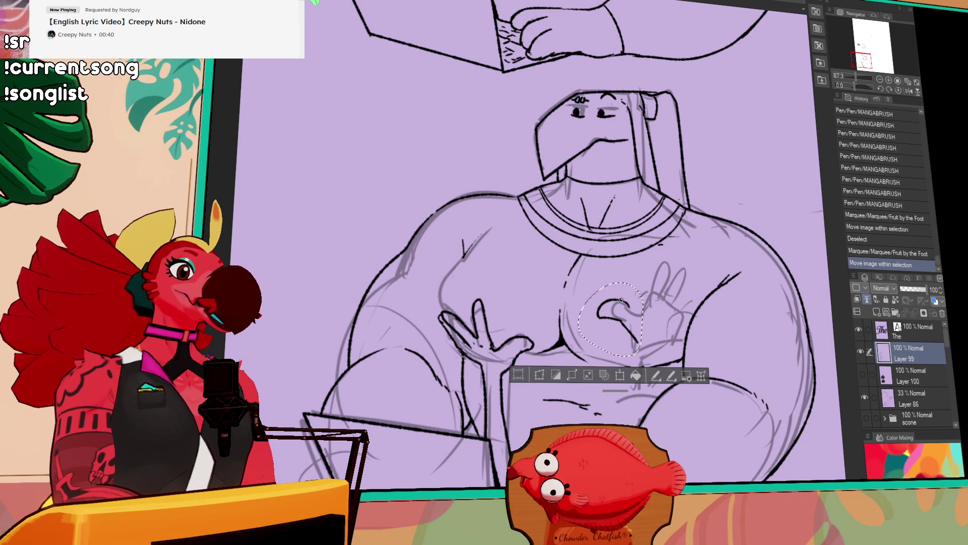
pyautogui.hotkey('ctrl', 'd')
# Step: Add a small stroke near the hand, toggling undo/redo to compare it
pyautogui.moveTo(630, 305)
pyautogui.mouseDown()
pyautogui.moveTo(640, 310)
pyautogui.moveTo(651, 298)
pyautogui.mouseUp()
pyautogui.hotkey('ctrl', 'z')
pyautogui.hotkey('ctrl', 'y')
pyautogui.hotkey('ctrl', 'z')
pyautogui.hotkey('ctrl', 'y')
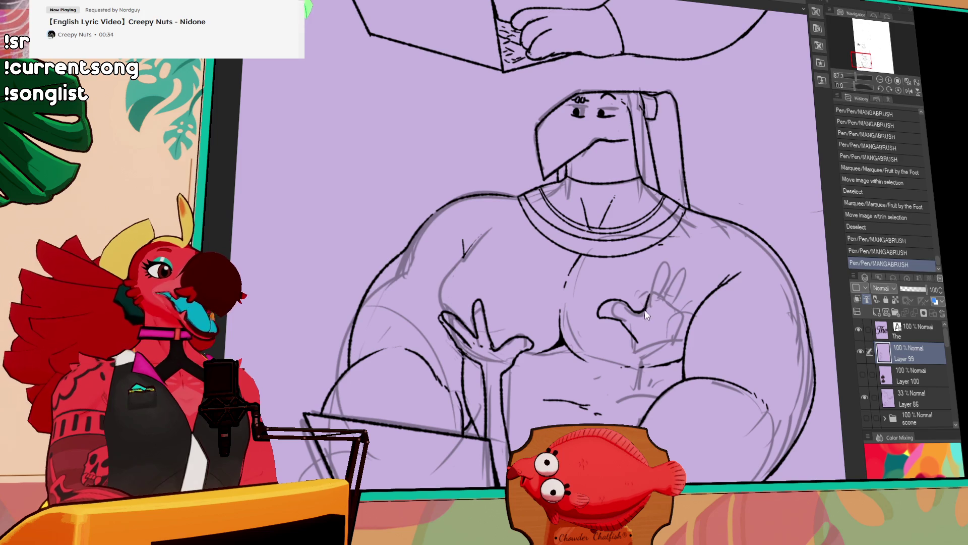
pyautogui.hotkey('ctrl', 'z')
pyautogui.hotkey('ctrl', 'y')
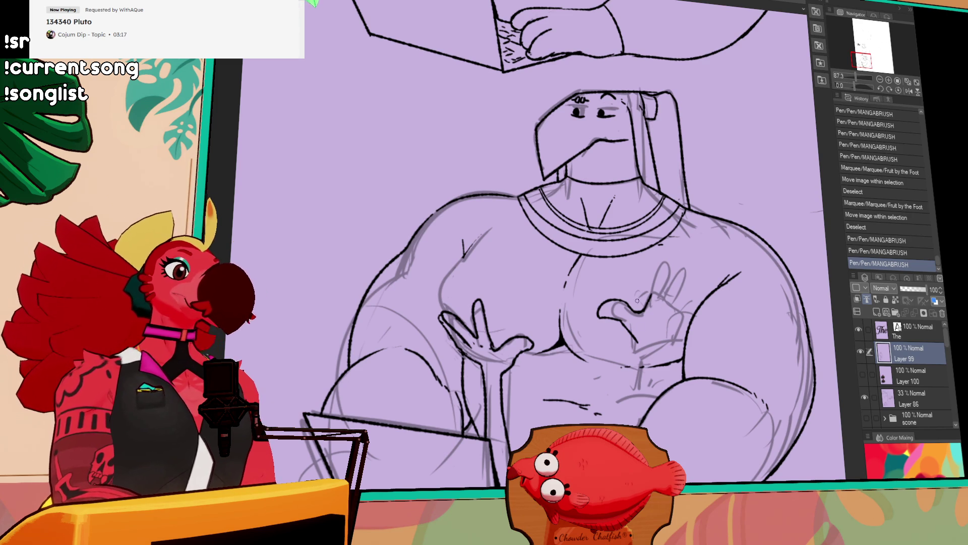
# Step: Retry finger strokes on the chest hand with the pen, then start Scale/Rotate (Ctrl+T) on it
pyautogui.moveTo(653, 280); pyautogui.dragTo(655, 303)
pyautogui.hotkey('ctrl', 'z')
pyautogui.hotkey('ctrl', 'z')
pyautogui.moveTo(655, 262)
pyautogui.mouseDown()
pyautogui.moveTo(653, 295)
pyautogui.moveTo(663, 258)
pyautogui.moveTo(664, 297)
pyautogui.mouseUp()
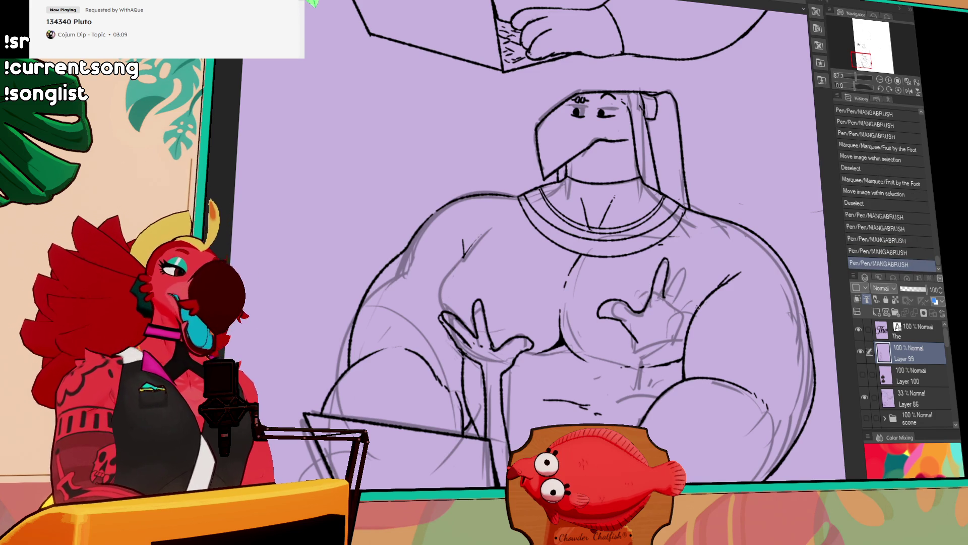
pyautogui.moveTo(665, 293)
pyautogui.mouseDown()
pyautogui.moveTo(669, 305)
pyautogui.moveTo(686, 291)
pyautogui.moveTo(680, 313)
pyautogui.mouseUp()
pyautogui.hotkey('ctrl', 'z')
pyautogui.hotkey('ctrl', 'z')
pyautogui.hotkey('ctrl', 'z')
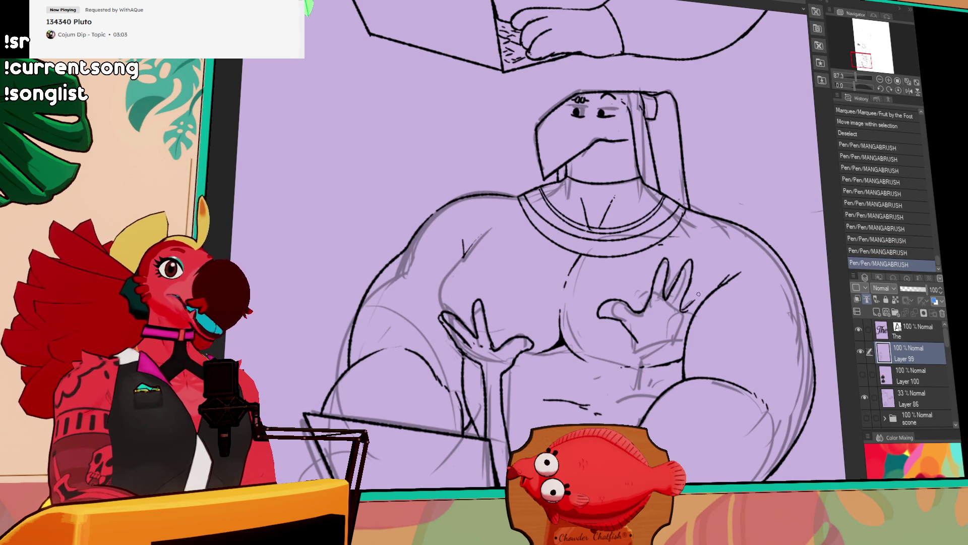
pyautogui.hotkey('ctrl', 'z')
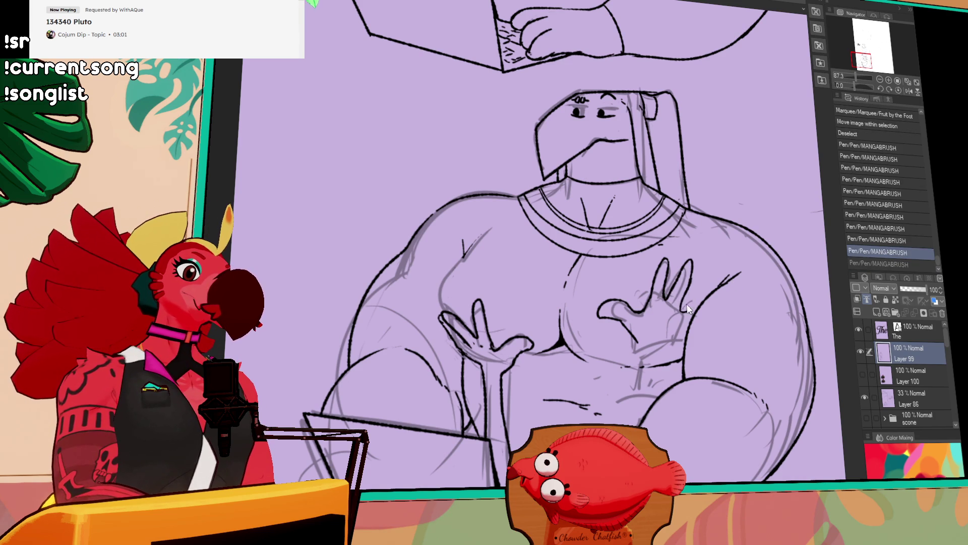
pyautogui.hotkey('ctrl', 'z')
pyautogui.hotkey('ctrl', 'z')
pyautogui.moveTo(678, 269)
pyautogui.mouseDown()
pyautogui.moveTo(692, 305)
pyautogui.moveTo(715, 286)
pyautogui.moveTo(665, 330)
pyautogui.moveTo(604, 317)
pyautogui.moveTo(684, 234)
pyautogui.moveTo(698, 254)
pyautogui.mouseUp()
pyautogui.hotkey('ctrl', 'z')
pyautogui.hotkey('ctrl', 't')
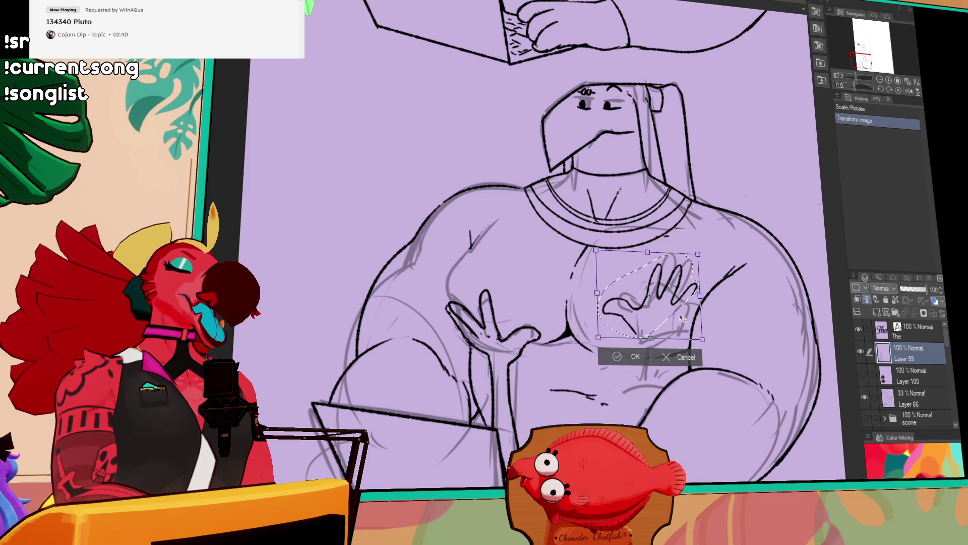
# Step: Drag the transformed chest hand down-left and confirm, then lasso its palm and nudge it up-right
pyautogui.moveTo(687, 286)
pyautogui.mouseDown()
pyautogui.moveTo(704, 302)
pyautogui.moveTo(689, 338)
pyautogui.mouseUp()
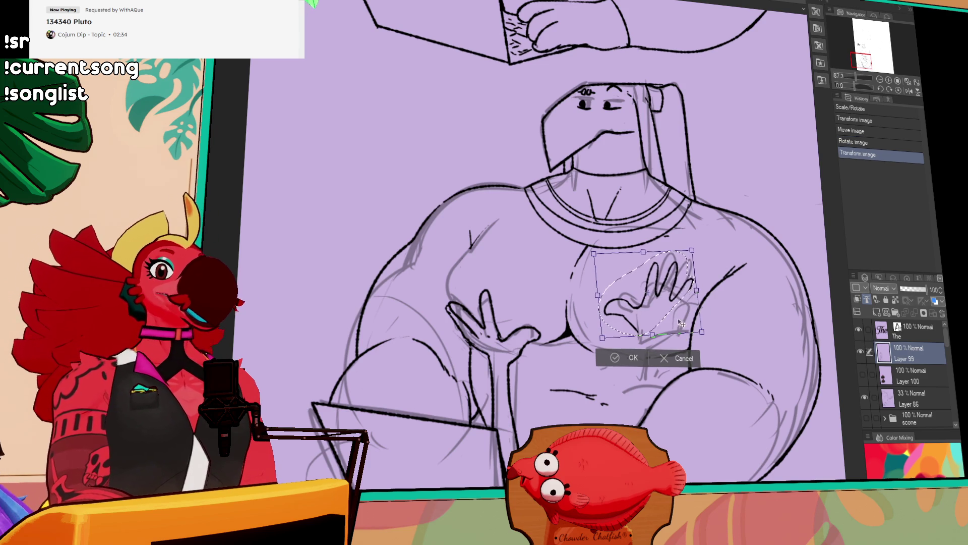
pyautogui.press('Return')
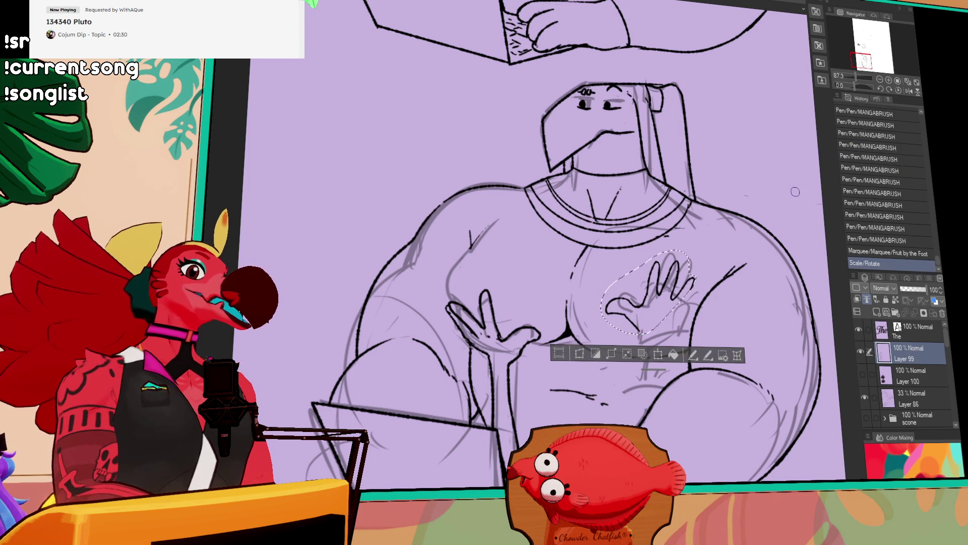
pyautogui.hotkey('ctrl', 'd')
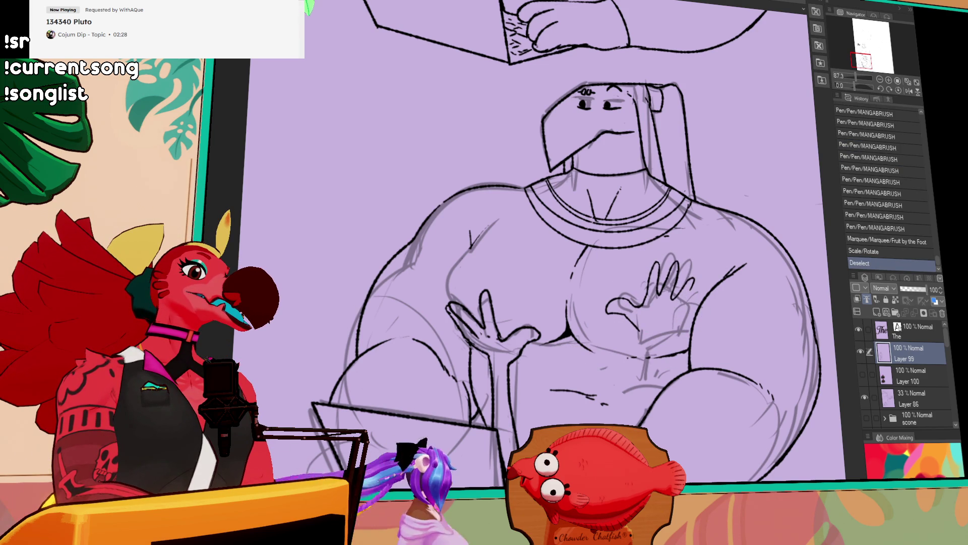
pyautogui.moveTo(653, 295)
pyautogui.mouseDown()
pyautogui.moveTo(651, 305)
pyautogui.moveTo(640, 298)
pyautogui.moveTo(620, 338)
pyautogui.moveTo(644, 335)
pyautogui.moveTo(650, 322)
pyautogui.mouseUp()
pyautogui.hotkey('ctrl', 'd')
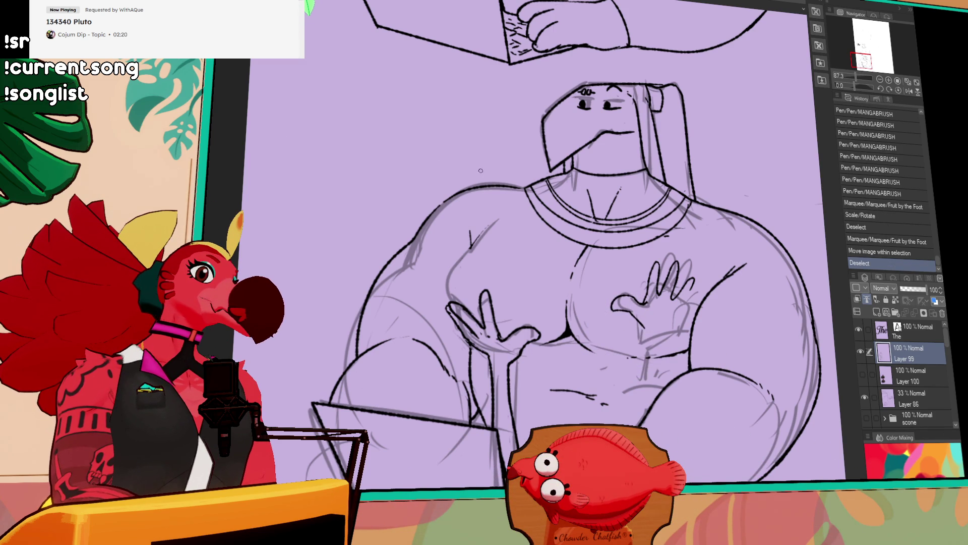
# Step: Try short MANGABRUSH strokes at the left chest hand's edge, undoing them
pyautogui.moveTo(448, 288); pyautogui.dragTo(452, 301)
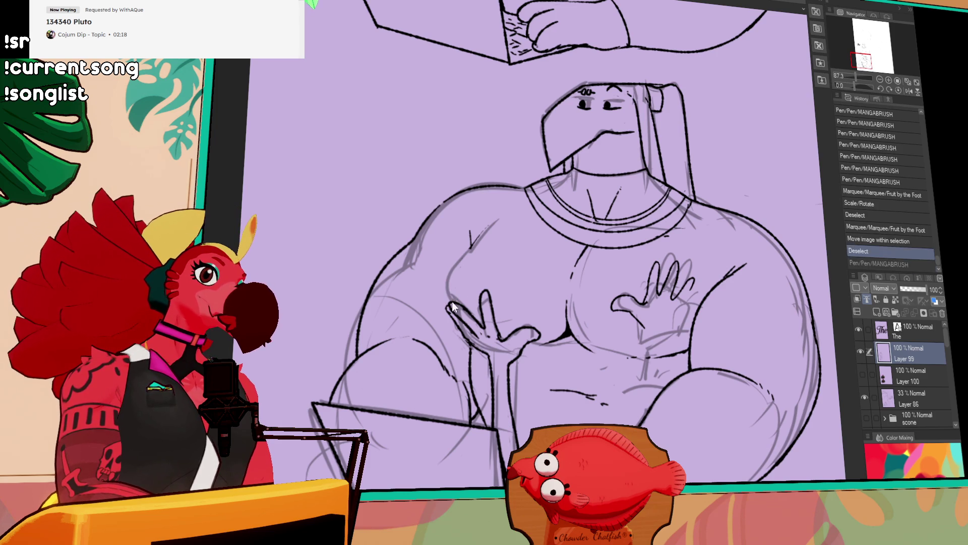
pyautogui.hotkey('ctrl', 'z')
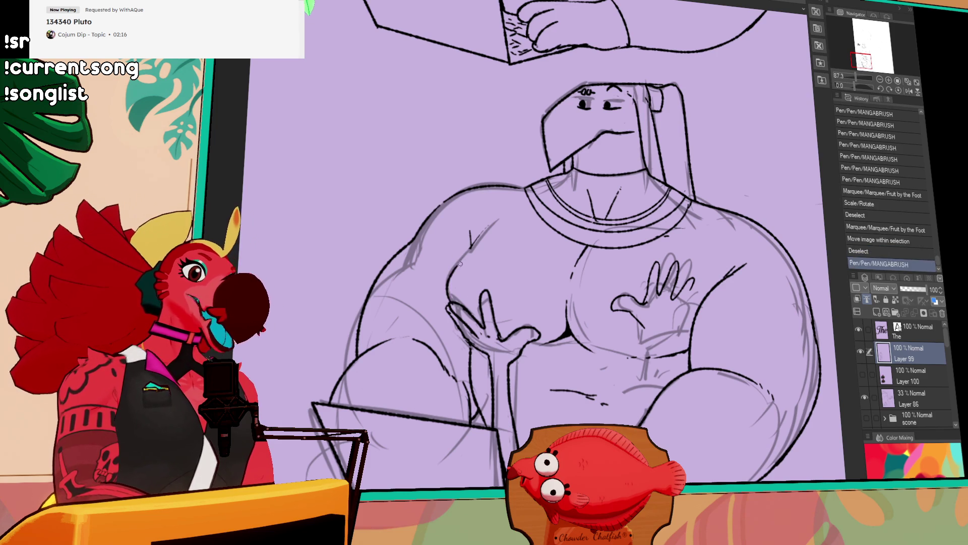
pyautogui.moveTo(450, 267)
pyautogui.mouseDown()
pyautogui.moveTo(455, 284)
pyautogui.moveTo(464, 258)
pyautogui.mouseUp()
pyautogui.hotkey('ctrl', 'z')
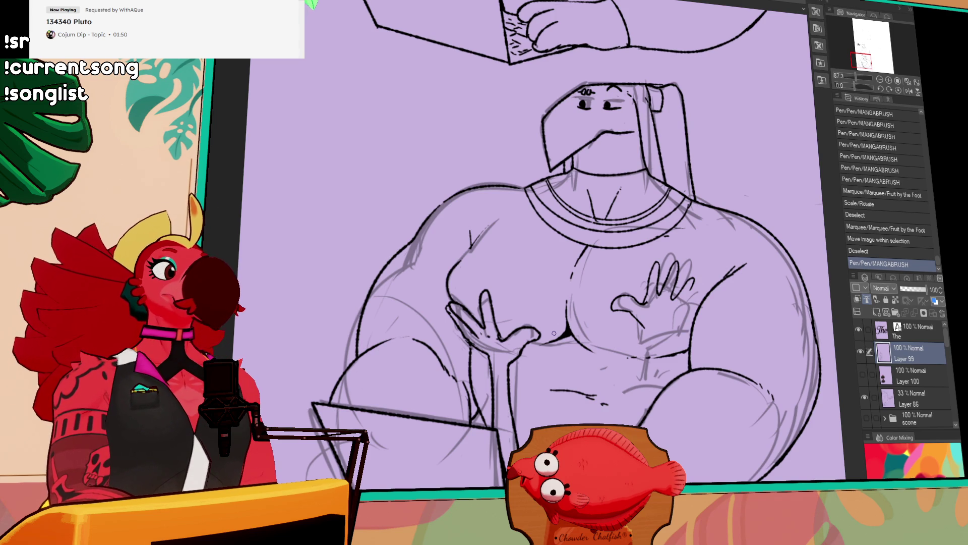
# Step: Add and retry small finger strokes on the right chest hand, panning slightly
pyautogui.moveTo(646, 323); pyautogui.dragTo(641, 340)
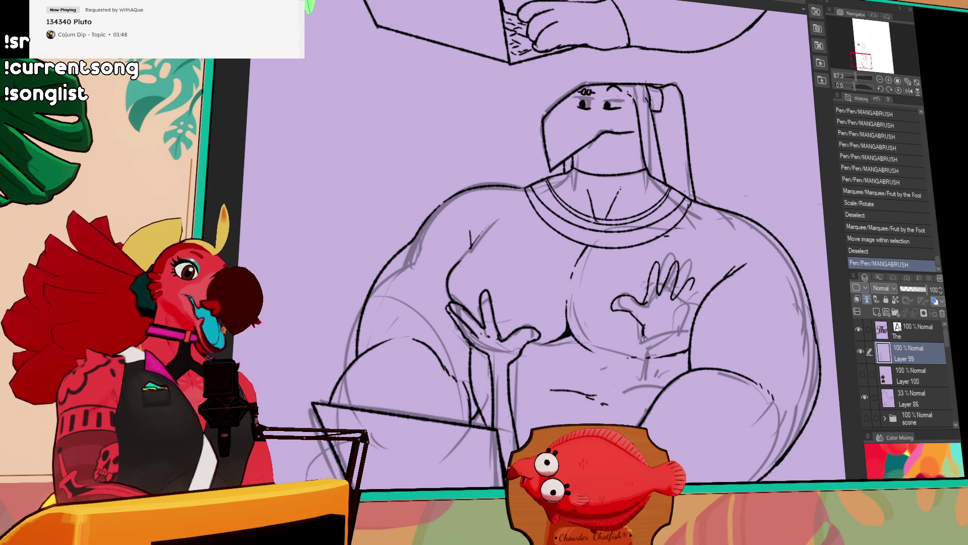
pyautogui.hotkey('ctrl', 'z')
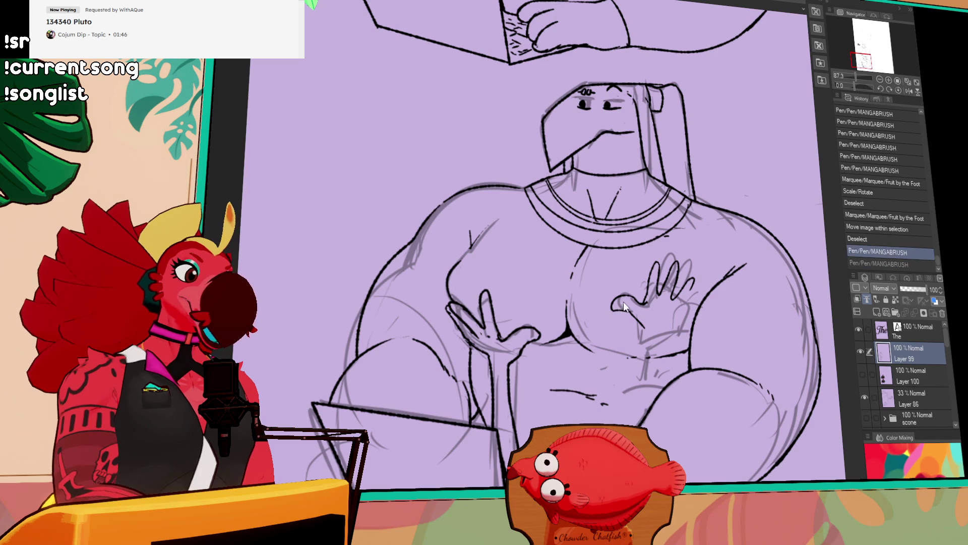
pyautogui.moveTo(630, 308)
pyautogui.mouseDown()
pyautogui.moveTo(615, 311)
pyautogui.moveTo(652, 332)
pyautogui.moveTo(611, 299)
pyautogui.moveTo(645, 302)
pyautogui.moveTo(649, 292)
pyautogui.mouseUp()
pyautogui.hotkey('ctrl', 'z')
pyautogui.hotkey('ctrl', 'z')
pyautogui.hotkey('ctrl', 'z')
pyautogui.hotkey('ctrl', 'z')
pyautogui.hotkey('ctrl', 'z')
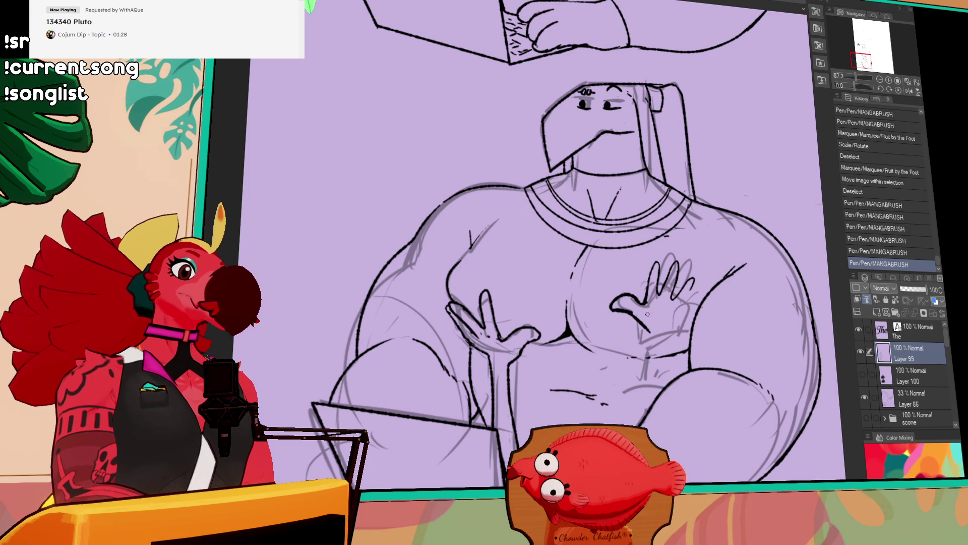
pyautogui.moveTo(646, 322)
pyautogui.mouseDown()
pyautogui.moveTo(636, 326)
pyautogui.moveTo(648, 335)
pyautogui.mouseUp()
pyautogui.hotkey('ctrl', 'z')
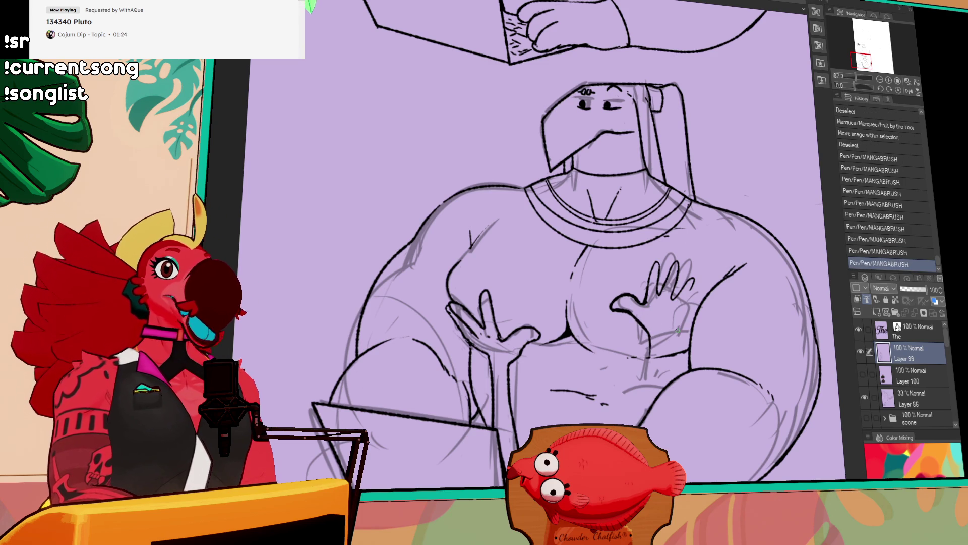
pyautogui.hotkey('ctrl', 'z')
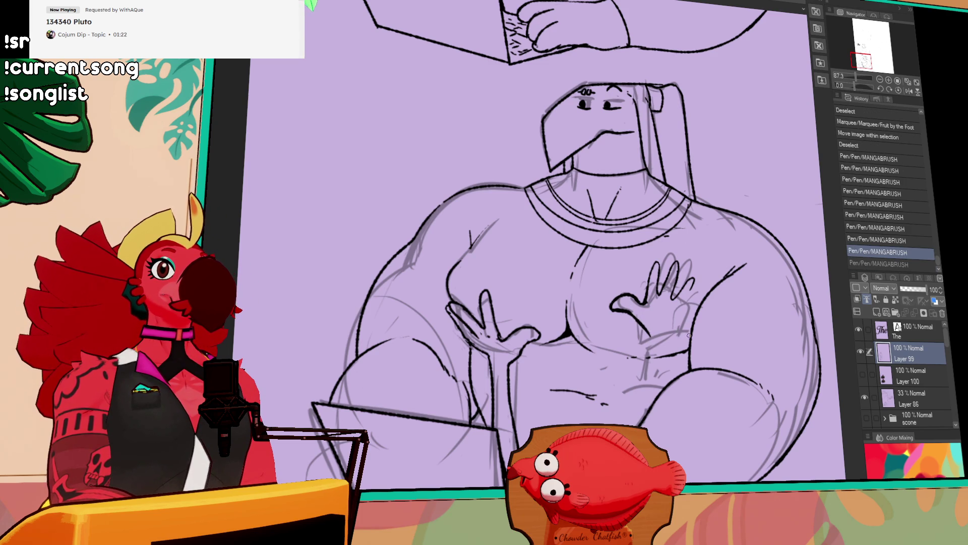
pyautogui.moveTo(702, 337)
pyautogui.mouseDown()
pyautogui.moveTo(701, 328)
pyautogui.moveTo(675, 327)
pyautogui.mouseUp()
pyautogui.moveTo(611, 298)
pyautogui.mouseDown()
pyautogui.moveTo(631, 303)
pyautogui.moveTo(618, 288)
pyautogui.moveTo(633, 292)
pyautogui.moveTo(626, 301)
pyautogui.moveTo(645, 293)
pyautogui.moveTo(659, 255)
pyautogui.mouseUp()
pyautogui.hotkey('ctrl', 'z')
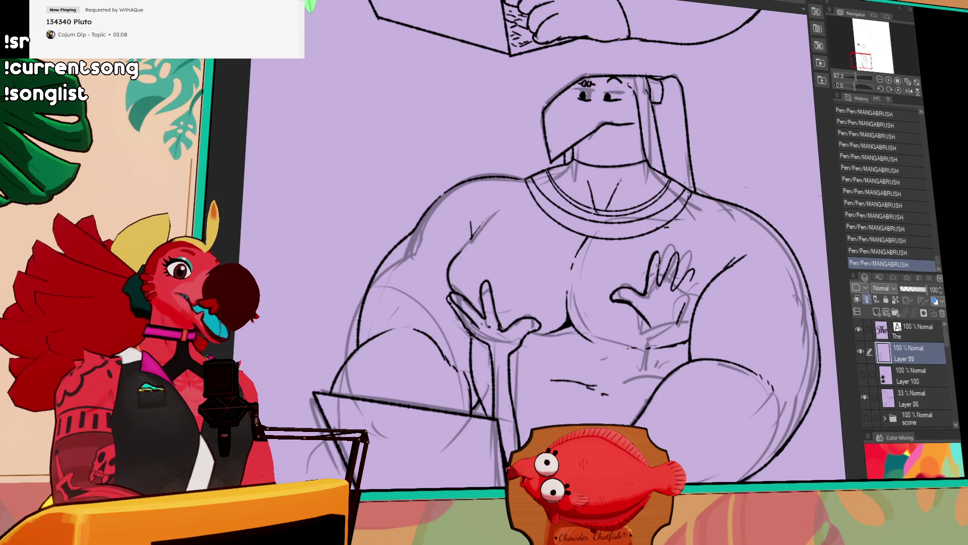
# Step: Draw and redraw the lines below the raised hand, comparing with undo/redo
pyautogui.moveTo(705, 249); pyautogui.dragTo(682, 301)
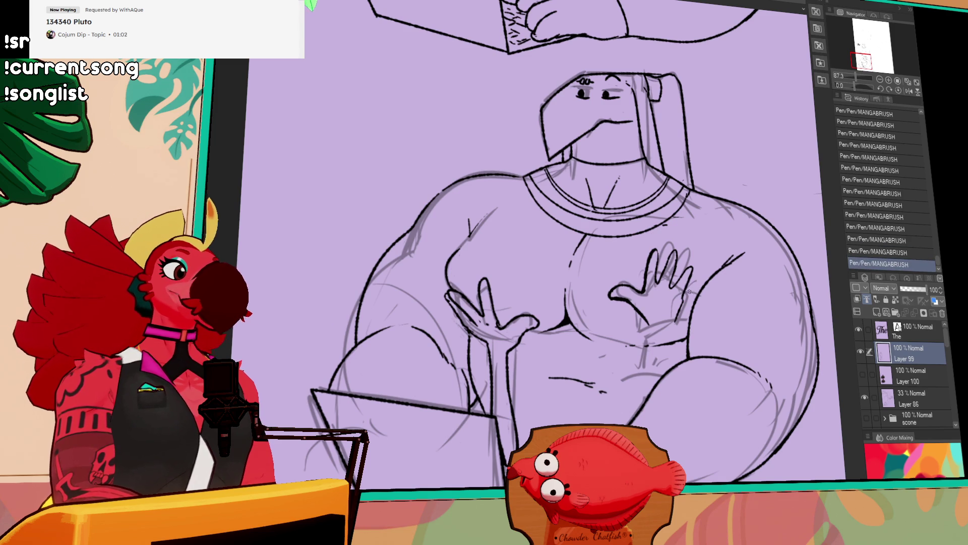
pyautogui.hotkey('ctrl', 'z')
pyautogui.hotkey('ctrl', 'z')
pyautogui.hotkey('ctrl', 'y')
pyautogui.hotkey('ctrl', 'y')
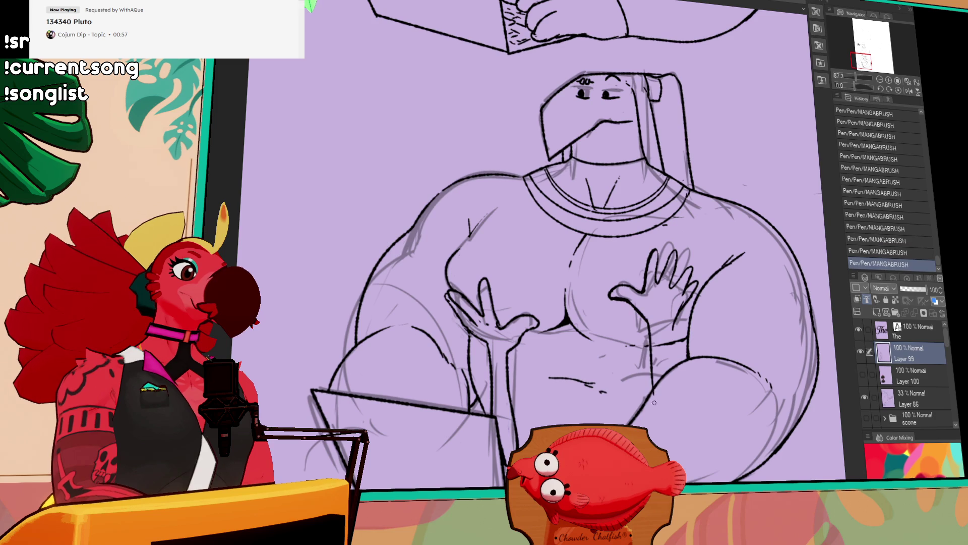
pyautogui.moveTo(678, 312); pyautogui.dragTo(674, 365)
pyautogui.hotkey('ctrl', 'z')
pyautogui.moveTo(648, 315); pyautogui.dragTo(650, 388)
pyautogui.hotkey('ctrl', 'z')
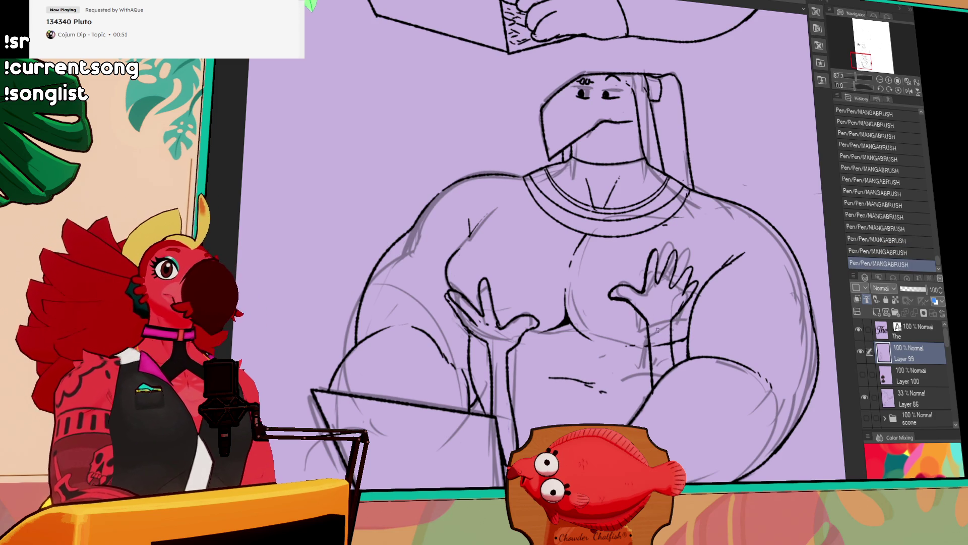
pyautogui.hotkey('ctrl', 'z')
pyautogui.moveTo(647, 403); pyautogui.dragTo(652, 398)
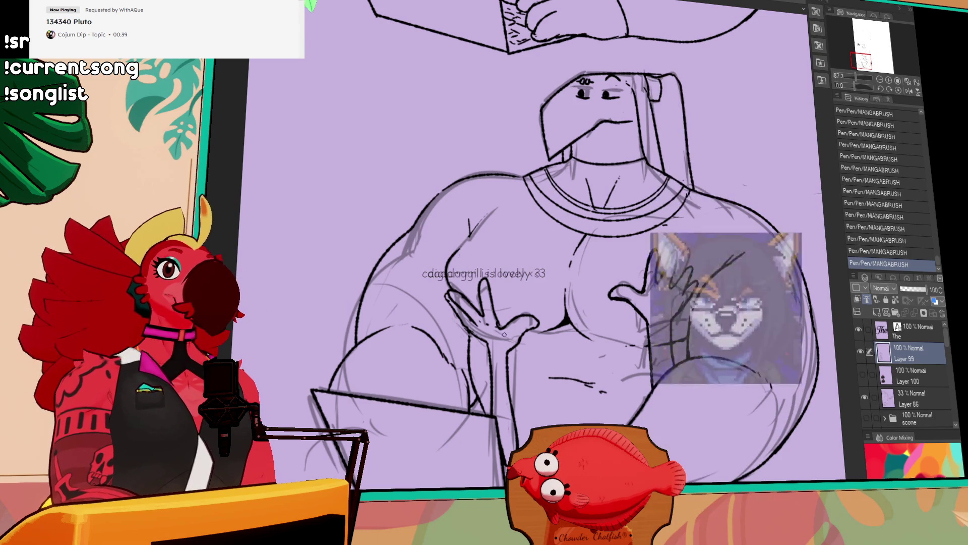
pyautogui.scroll(2, 507, 323)
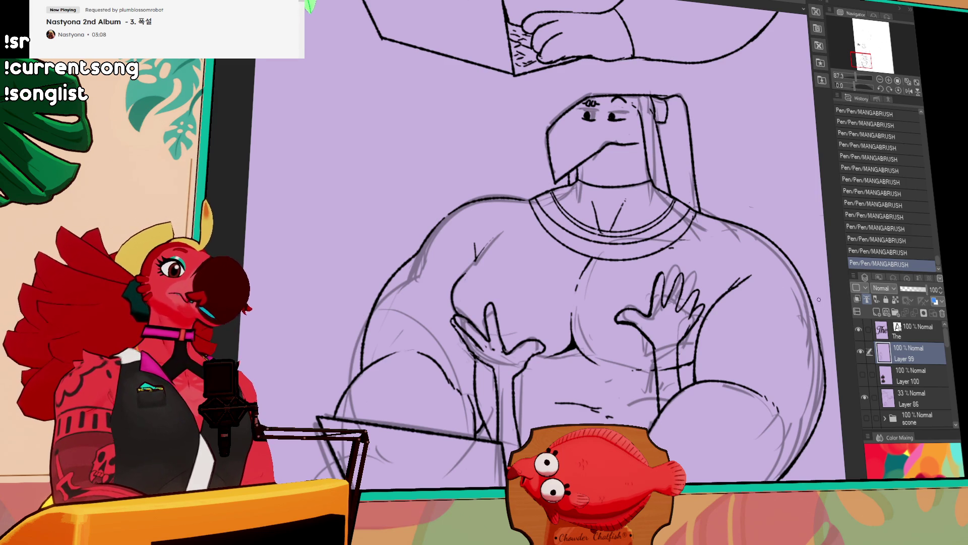
# Step: Erase the stray marks near the raised hand with the Eraser
pyautogui.moveTo(819, 299); pyautogui.dragTo(791, 341)
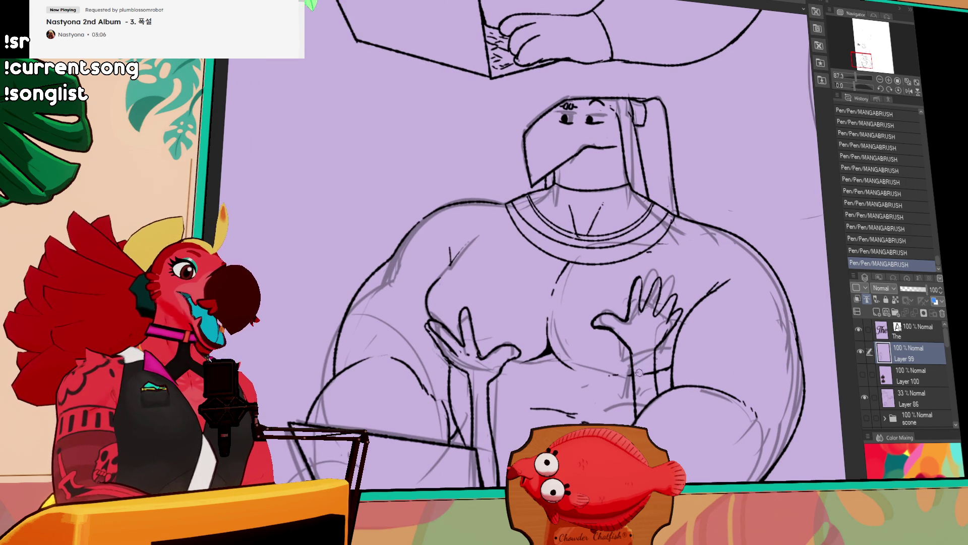
pyautogui.moveTo(643, 363); pyautogui.dragTo(650, 363)
pyautogui.moveTo(649, 363); pyautogui.dragTo(651, 366)
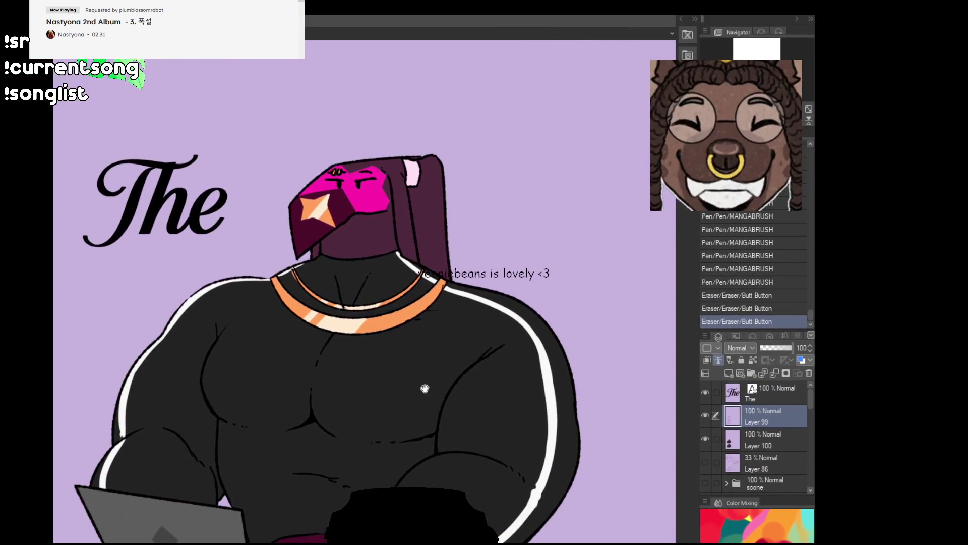
pyautogui.moveTo(421, 388)
pyautogui.mouseDown()
pyautogui.moveTo(454, 382)
pyautogui.moveTo(428, 385)
pyautogui.moveTo(469, 354)
pyautogui.moveTo(485, 322)
pyautogui.mouseUp()
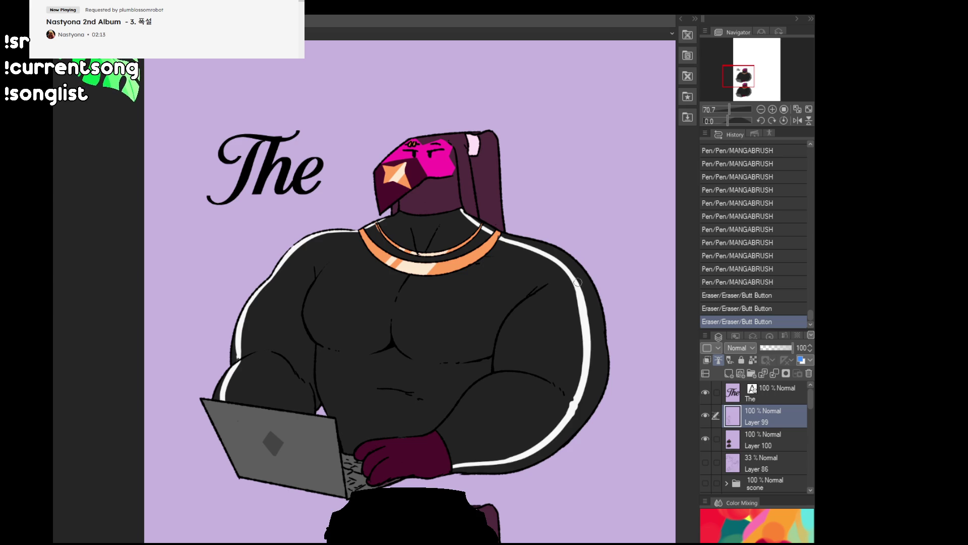
# Step: Hide the 'The', Layer 99 and Layer 100 layers and show Layer 86 at 100% opacity
pyautogui.click(706, 416)
pyautogui.click(704, 456)
pyautogui.click(738, 458)
pyautogui.click(792, 347)
pyautogui.scroll(-3, 353, 302)
# Step: Pan across the rough sketch to review it, then hide it and show the colour layer
pyautogui.moveTo(212, 346)
pyautogui.mouseDown()
pyautogui.moveTo(357, 320)
pyautogui.moveTo(307, 325)
pyautogui.moveTo(302, 314)
pyautogui.moveTo(423, 302)
pyautogui.mouseUp()
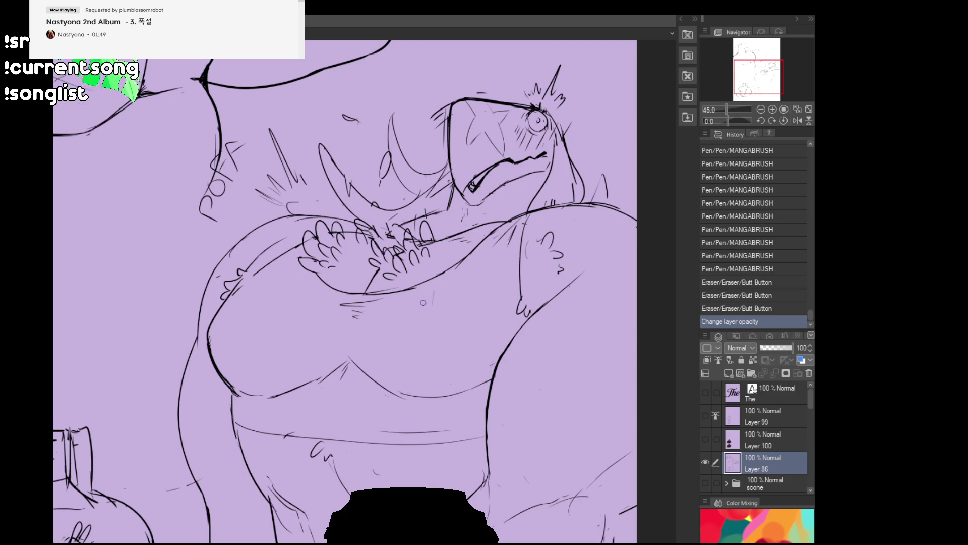
pyautogui.moveTo(333, 175)
pyautogui.mouseDown()
pyautogui.moveTo(422, 422)
pyautogui.moveTo(461, 411)
pyautogui.mouseUp()
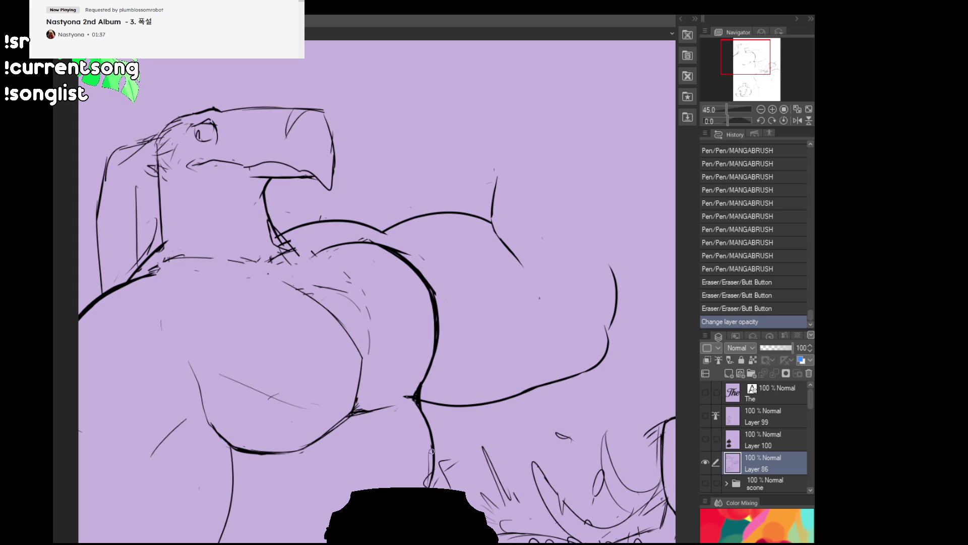
pyautogui.moveTo(428, 442)
pyautogui.mouseDown()
pyautogui.moveTo(323, 333)
pyautogui.moveTo(305, 343)
pyautogui.moveTo(269, 294)
pyautogui.moveTo(424, 299)
pyautogui.moveTo(381, 295)
pyautogui.mouseUp()
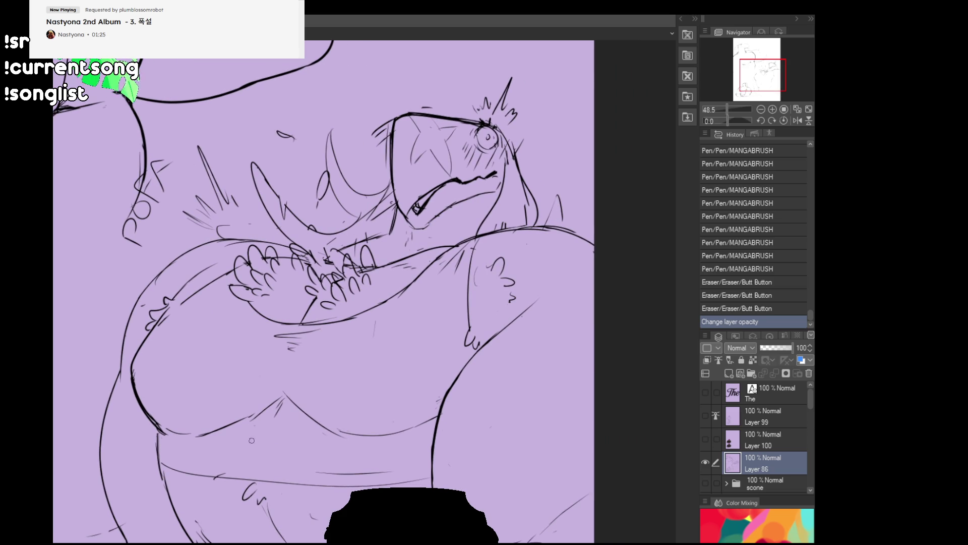
pyautogui.moveTo(252, 441); pyautogui.dragTo(516, 279)
pyautogui.click(705, 461)
pyautogui.click(705, 438)
# Step: Show the line art layer, zoom to 100% on the lower figure's face, and draw a line on its left eye on Layer 100
pyautogui.click(705, 415)
pyautogui.scroll(2, 545, 316)
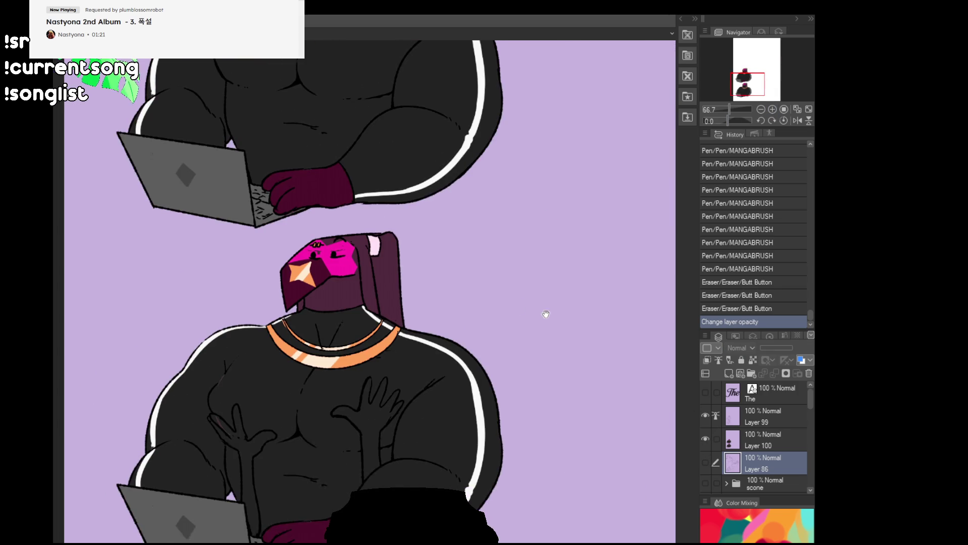
pyautogui.click(772, 109)
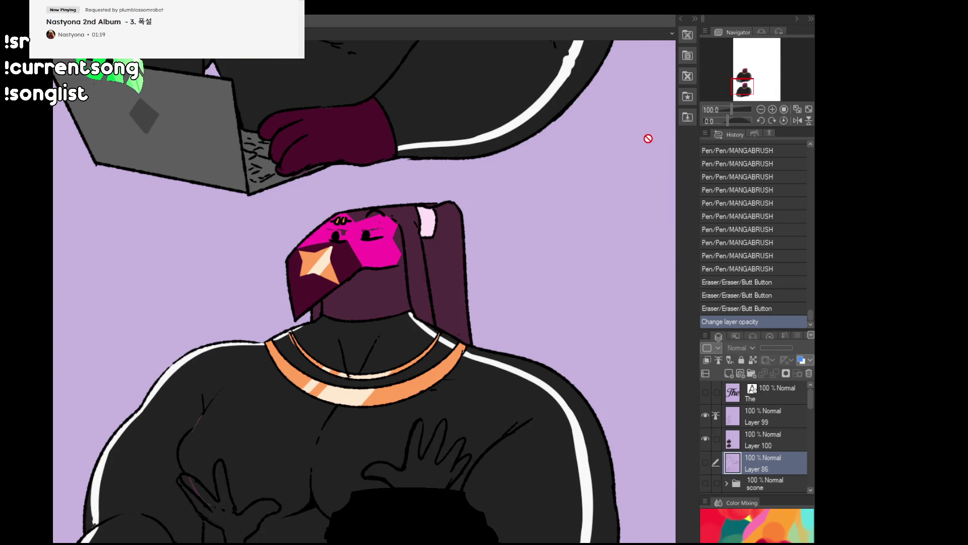
pyautogui.moveTo(432, 441)
pyautogui.mouseDown()
pyautogui.moveTo(441, 395)
pyautogui.moveTo(473, 449)
pyautogui.mouseUp()
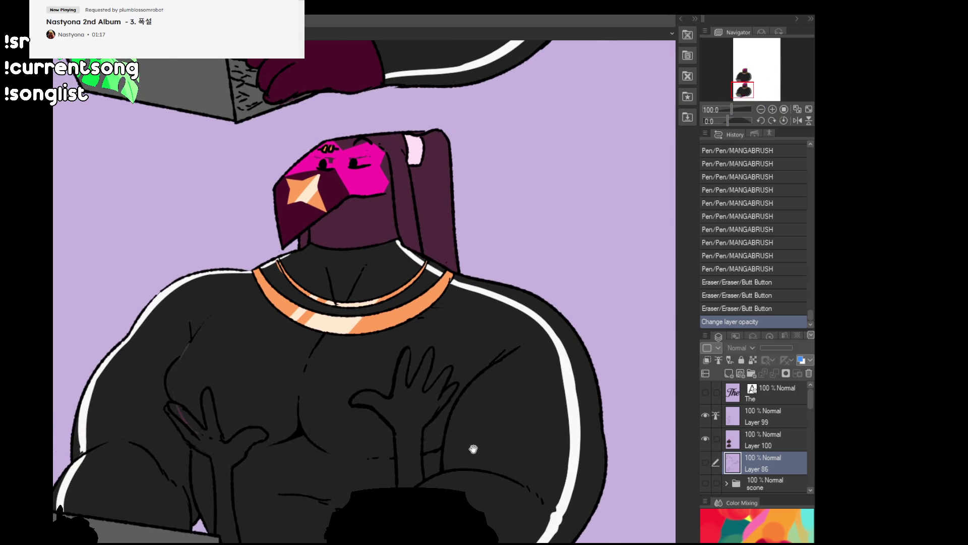
pyautogui.click(758, 446)
pyautogui.moveTo(506, 344); pyautogui.dragTo(552, 409)
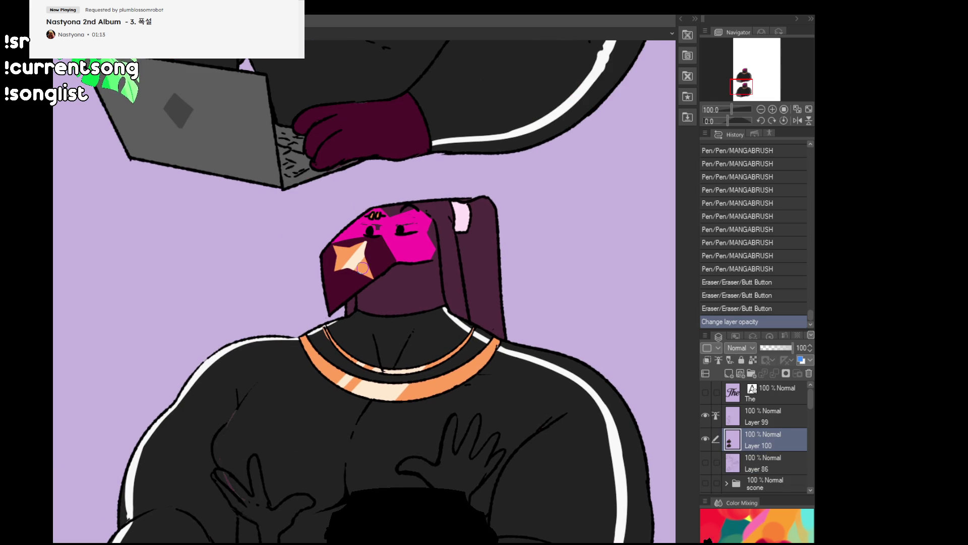
pyautogui.moveTo(370, 226)
pyautogui.mouseDown()
pyautogui.moveTo(372, 236)
pyautogui.moveTo(416, 222)
pyautogui.mouseUp()
pyautogui.click(400, 225)
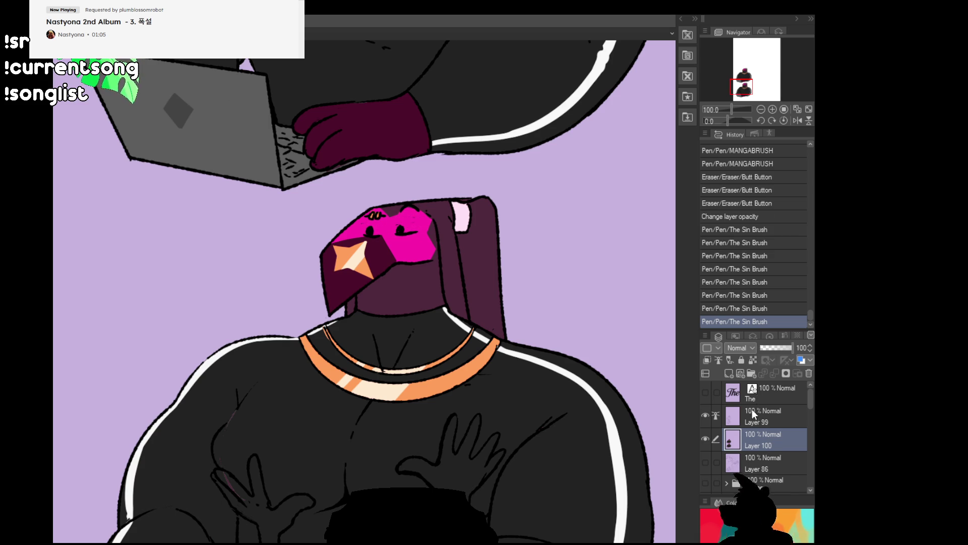
# Step: On Layer 99, erase stray marks around the eye and marquee-move the rest away
pyautogui.hotkey('alt', ']')
pyautogui.scroll(3, 418, 311)
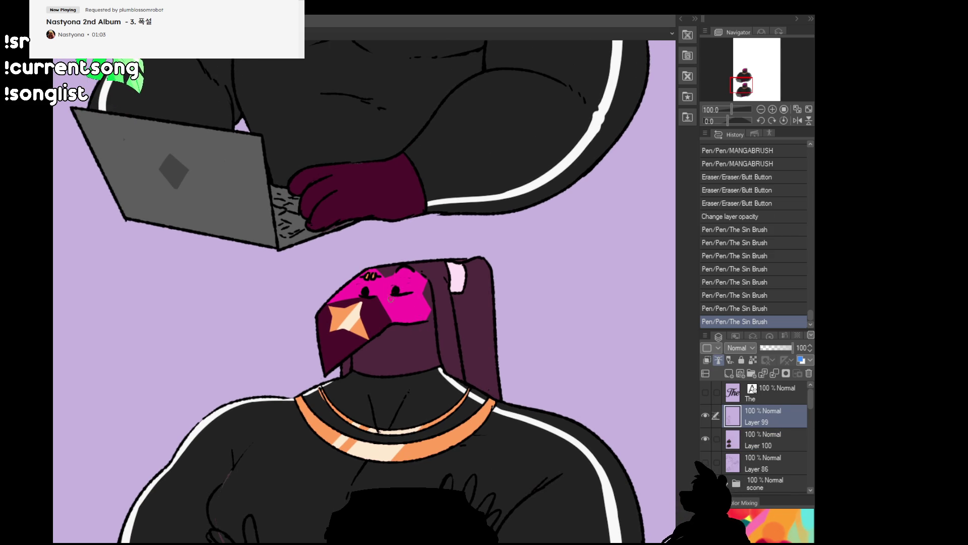
pyautogui.moveTo(456, 346); pyautogui.dragTo(462, 368)
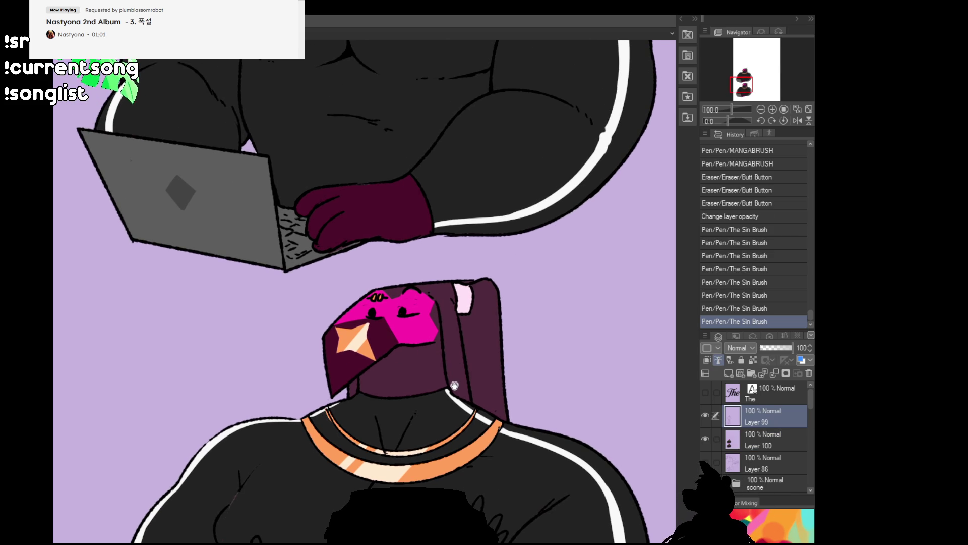
pyautogui.moveTo(400, 314); pyautogui.dragTo(411, 299)
pyautogui.click(413, 300)
pyautogui.click(434, 323)
pyautogui.click(474, 357)
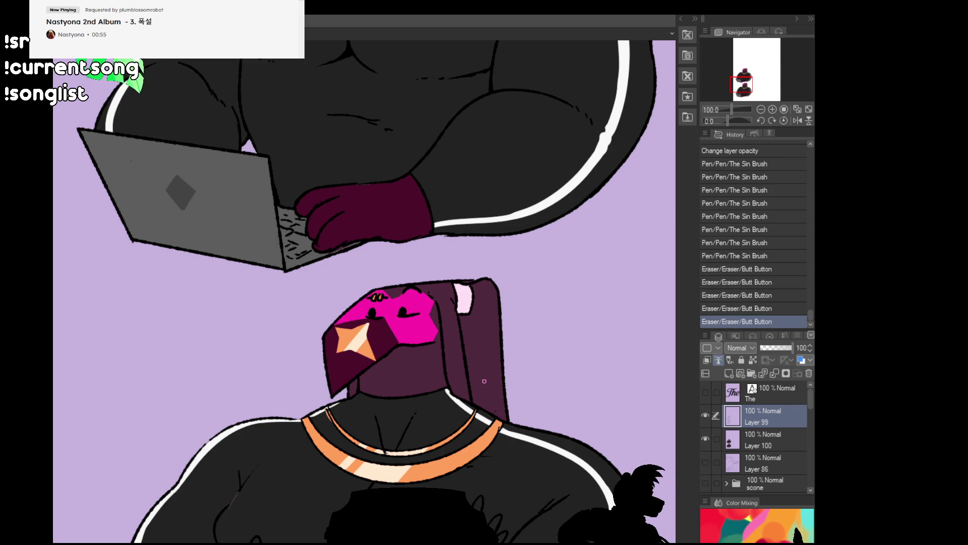
pyautogui.moveTo(390, 307)
pyautogui.mouseDown()
pyautogui.moveTo(383, 302)
pyautogui.moveTo(528, 358)
pyautogui.mouseUp()
pyautogui.hotkey('ctrl', 'd')
pyautogui.scroll(-2, 528, 357)
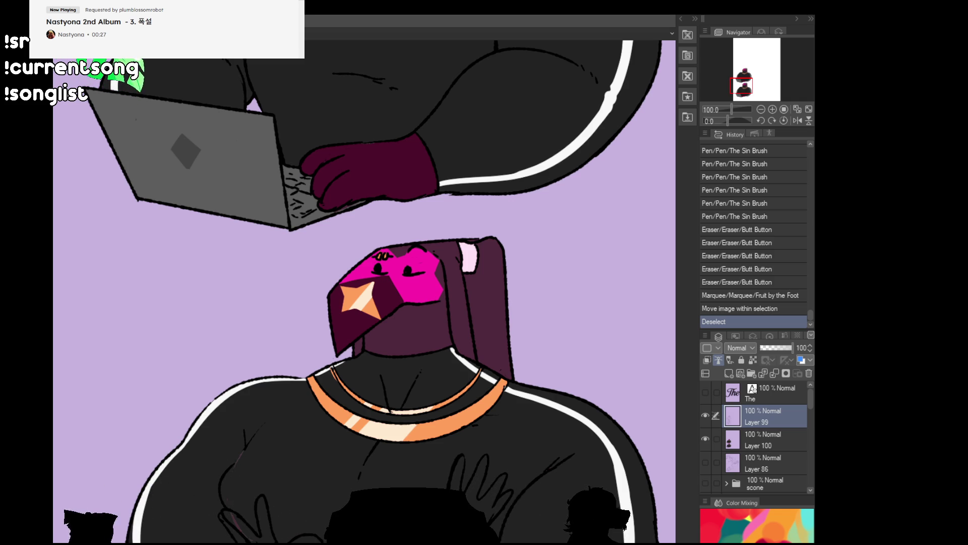
pyautogui.scroll(-1, 362, 291)
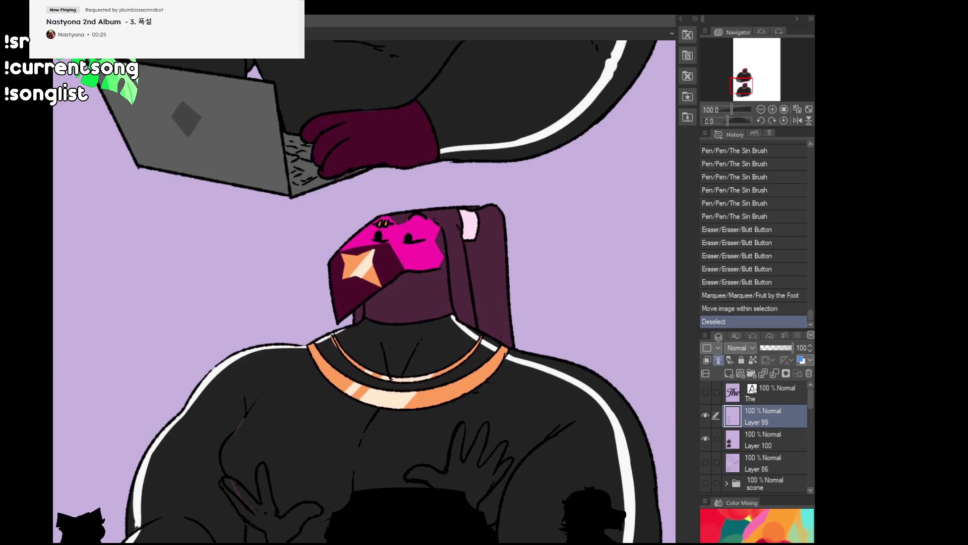
# Step: On Layer 100, add small strokes near the hand and chest, then fill the raised left arm red
pyautogui.hotkey('alt', '[')
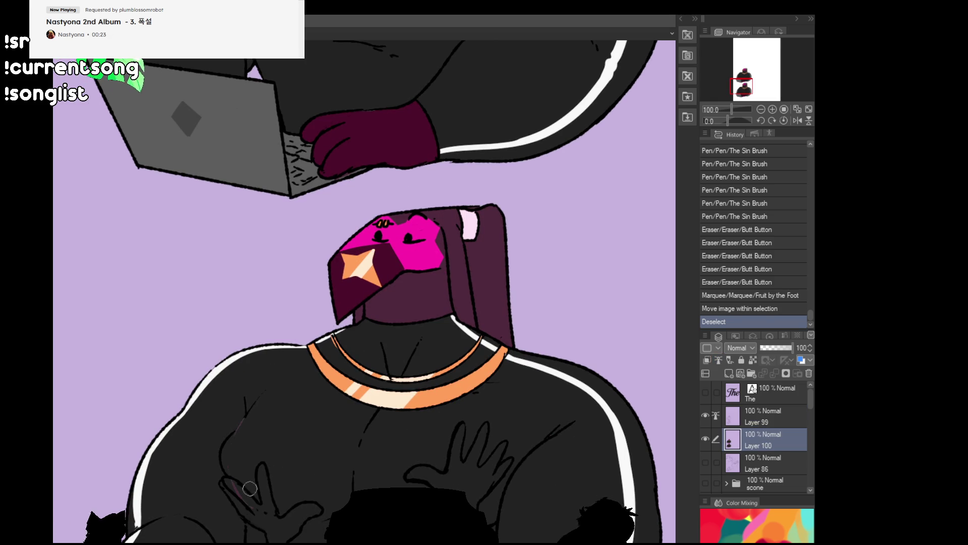
pyautogui.moveTo(249, 490); pyautogui.dragTo(238, 484)
pyautogui.moveTo(262, 393); pyautogui.dragTo(255, 413)
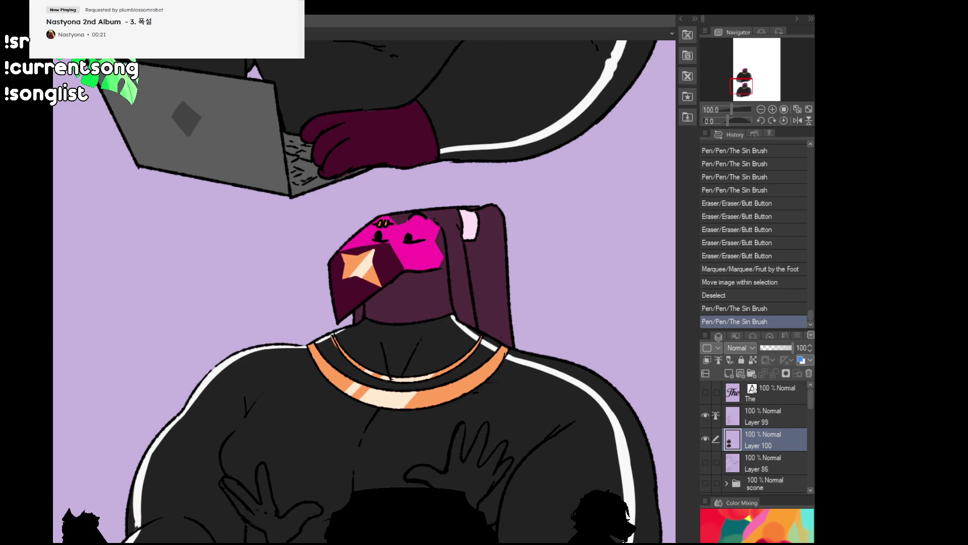
pyautogui.scroll(-3, 582, 462)
pyautogui.moveTo(582, 461); pyautogui.dragTo(594, 463)
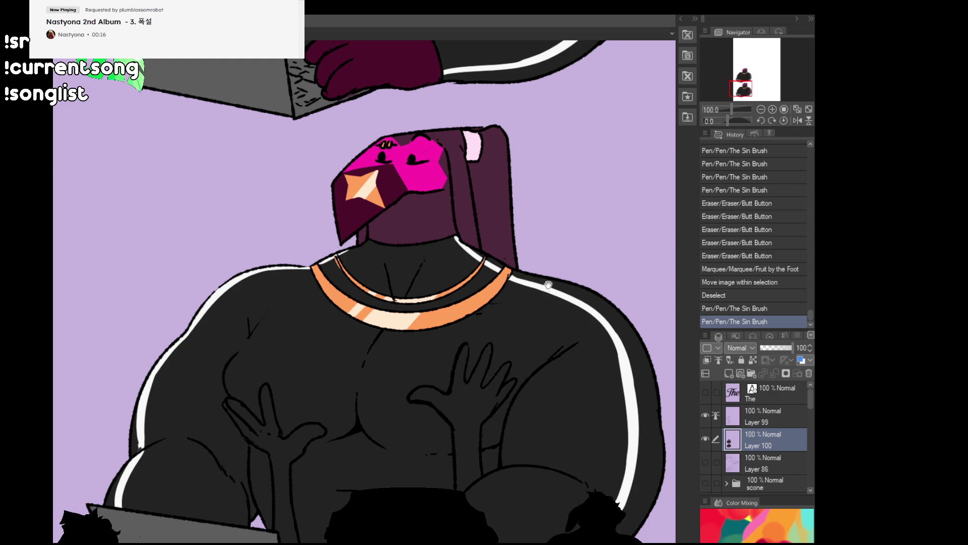
pyautogui.moveTo(528, 367); pyautogui.dragTo(542, 321)
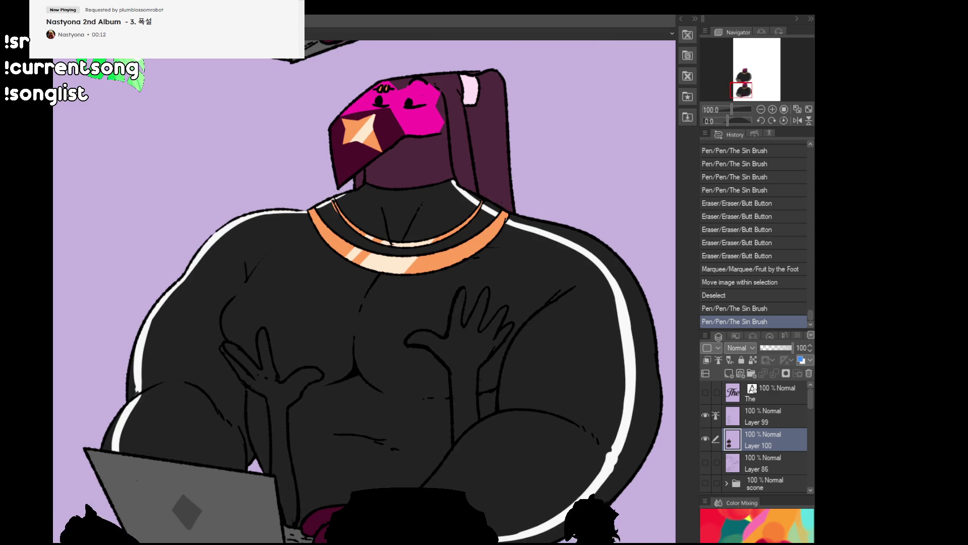
pyautogui.click(274, 392)
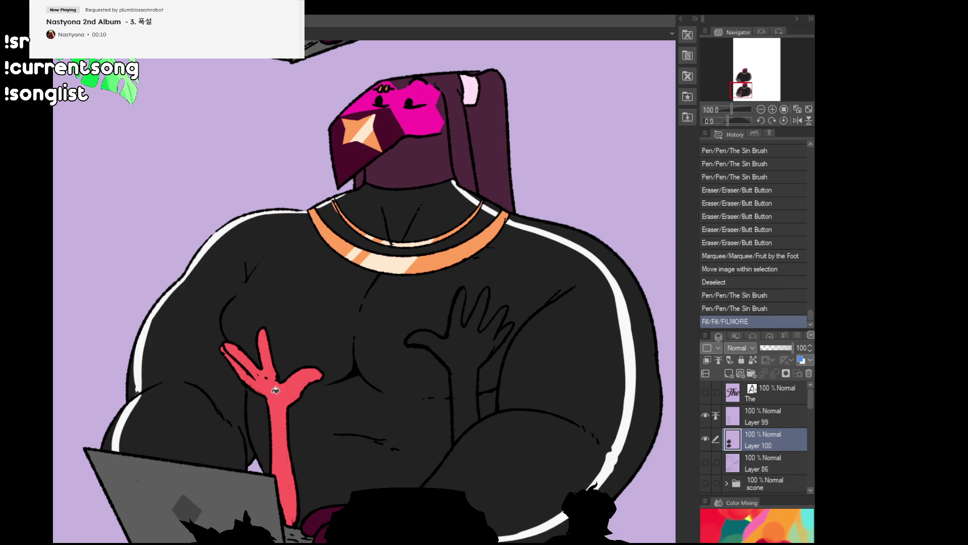
# Step: Fill the lower figure's right raised arm red and zoom out to 50% to view both figures
pyautogui.click(444, 356)
pyautogui.moveTo(508, 430); pyautogui.dragTo(493, 446)
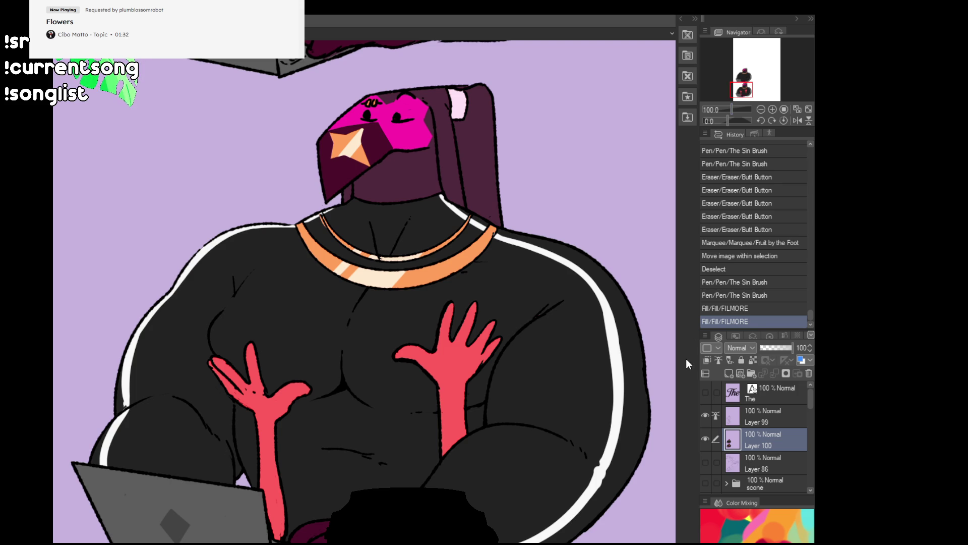
pyautogui.moveTo(573, 507); pyautogui.dragTo(584, 462)
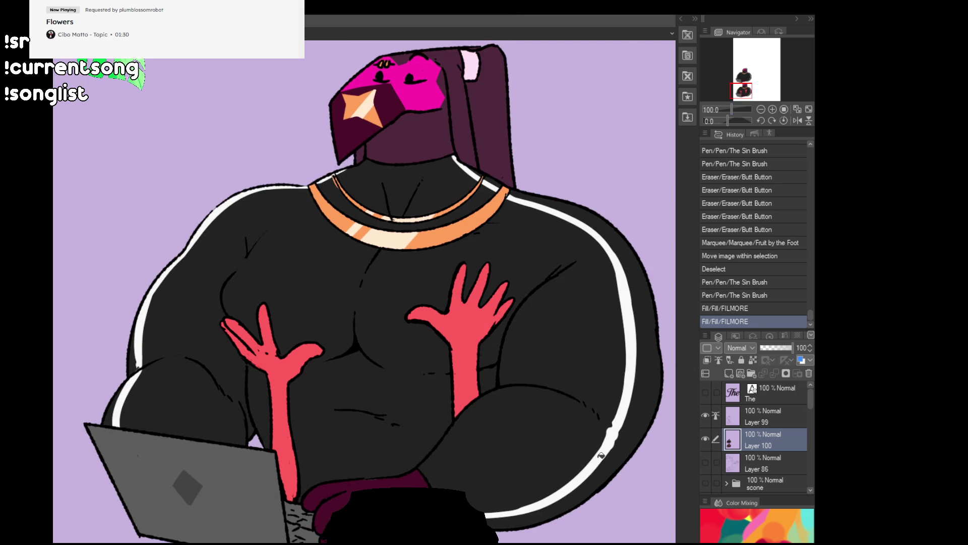
pyautogui.scroll(-3, 601, 455)
pyautogui.moveTo(449, 249)
pyautogui.mouseDown()
pyautogui.moveTo(448, 335)
pyautogui.moveTo(425, 352)
pyautogui.mouseUp()
pyautogui.moveTo(460, 437); pyautogui.dragTo(472, 330)
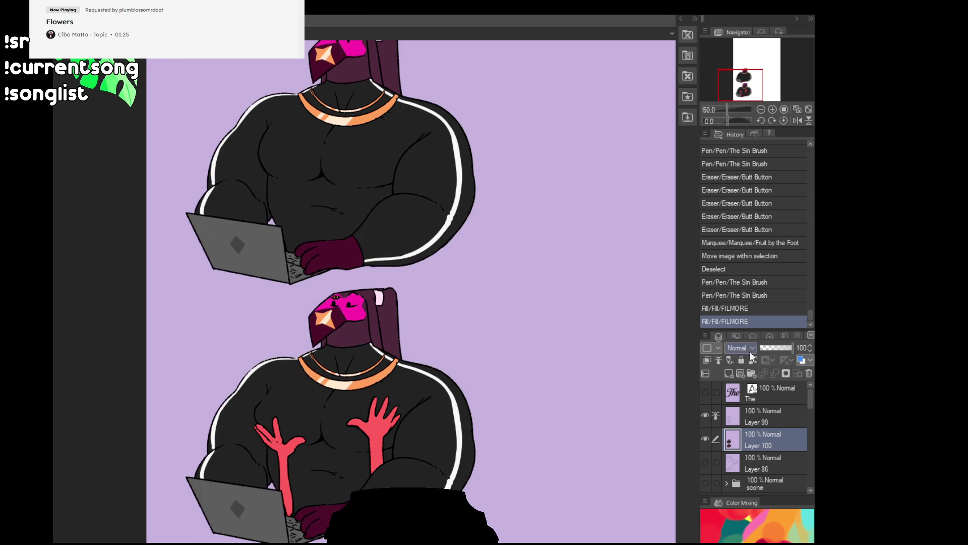
# Step: At 100% zoom, add short red streaks on the chest, below the right hand and beside the left hand
pyautogui.click(772, 109)
pyautogui.moveTo(541, 419); pyautogui.dragTo(525, 307)
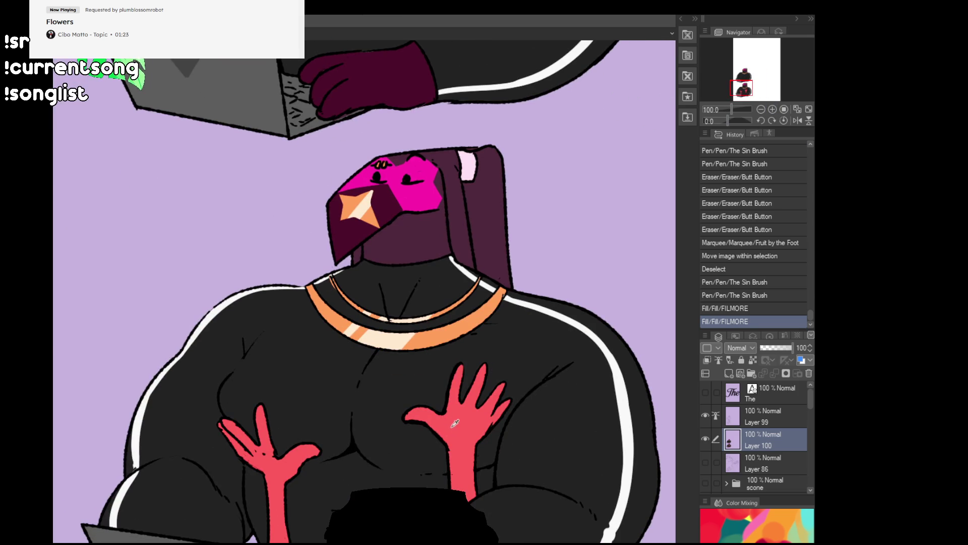
pyautogui.click(421, 436)
pyautogui.hotkey('ctrl', 'z')
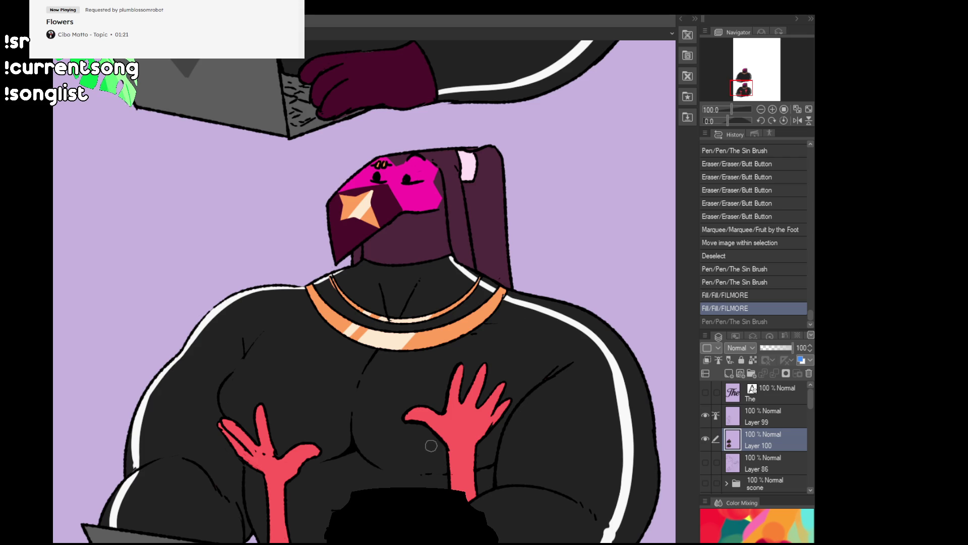
pyautogui.moveTo(408, 433)
pyautogui.mouseDown()
pyautogui.moveTo(425, 434)
pyautogui.moveTo(435, 471)
pyautogui.mouseUp()
pyautogui.hotkey('ctrl', 'z')
pyautogui.hotkey('ctrl', 'z')
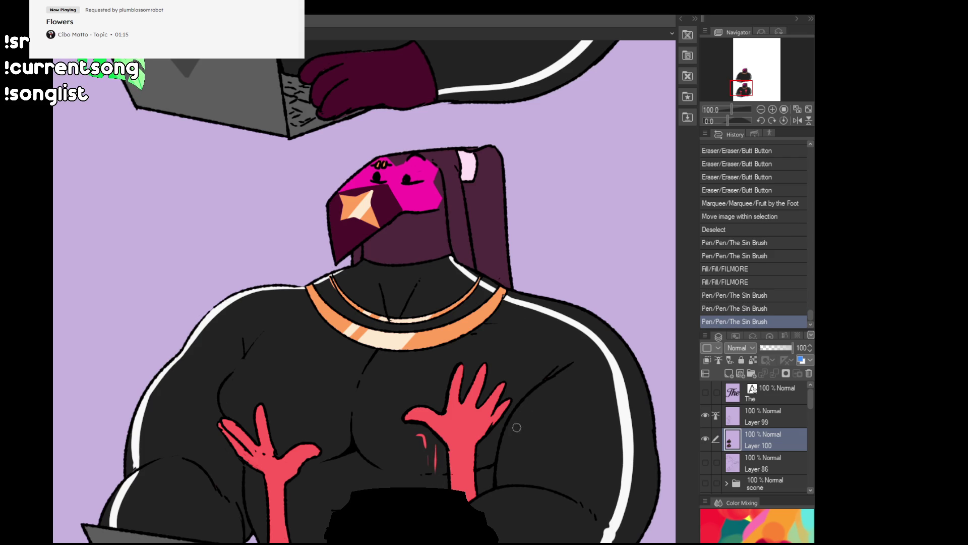
pyautogui.hotkey('ctrl', 'z')
pyautogui.hotkey('ctrl', 'z')
pyautogui.moveTo(424, 431); pyautogui.dragTo(431, 469)
pyautogui.moveTo(482, 453); pyautogui.dragTo(482, 461)
pyautogui.moveTo(197, 418); pyautogui.dragTo(207, 407)
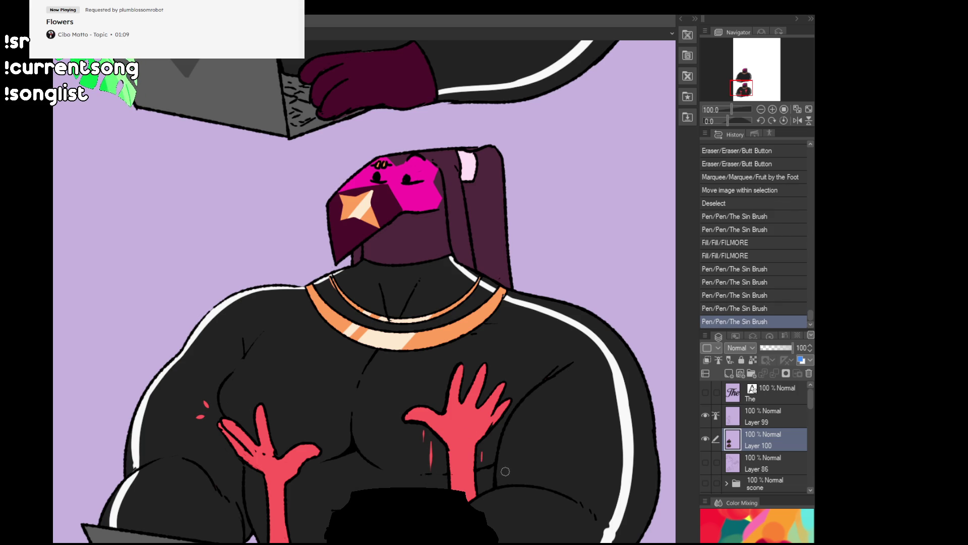
pyautogui.moveTo(513, 509)
pyautogui.mouseDown()
pyautogui.moveTo(513, 453)
pyautogui.moveTo(513, 491)
pyautogui.mouseUp()
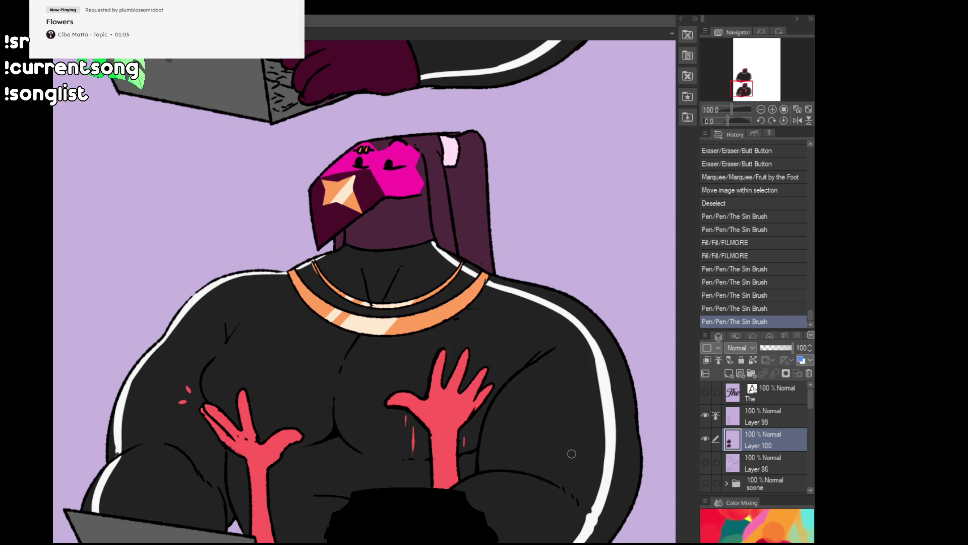
pyautogui.scroll(-1, 571, 453)
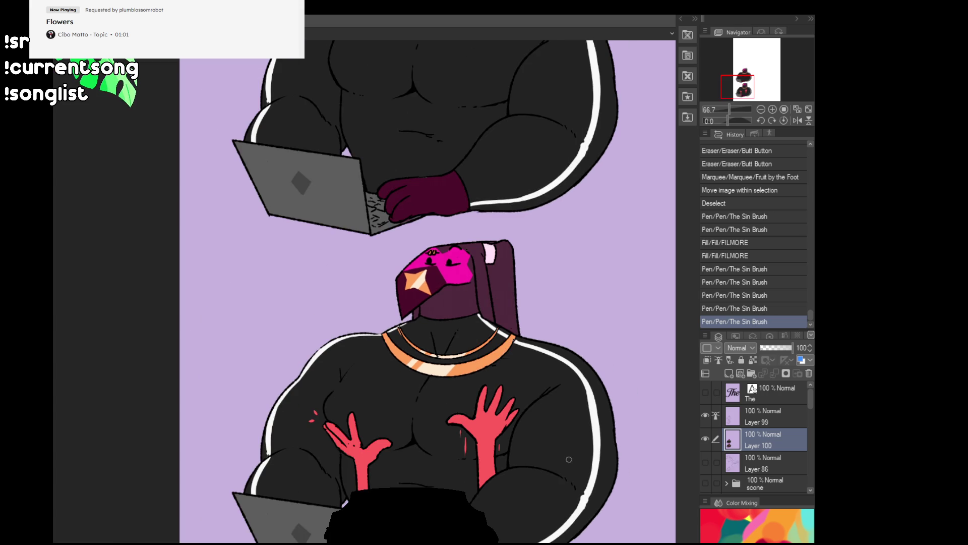
# Step: Add two small red marks near the left hand and turn on the 'The' title layer
pyautogui.click(372, 467)
pyautogui.click(380, 465)
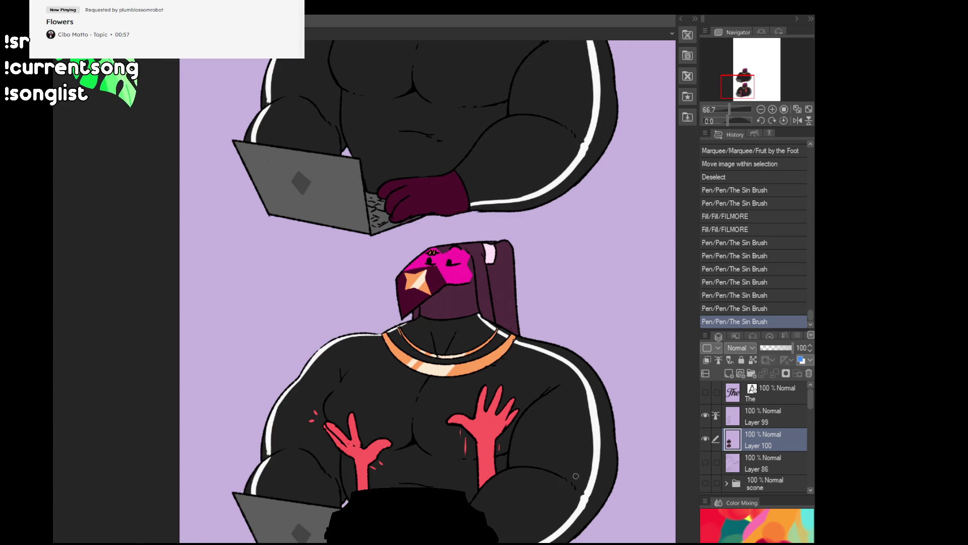
pyautogui.moveTo(363, 181); pyautogui.dragTo(272, 409)
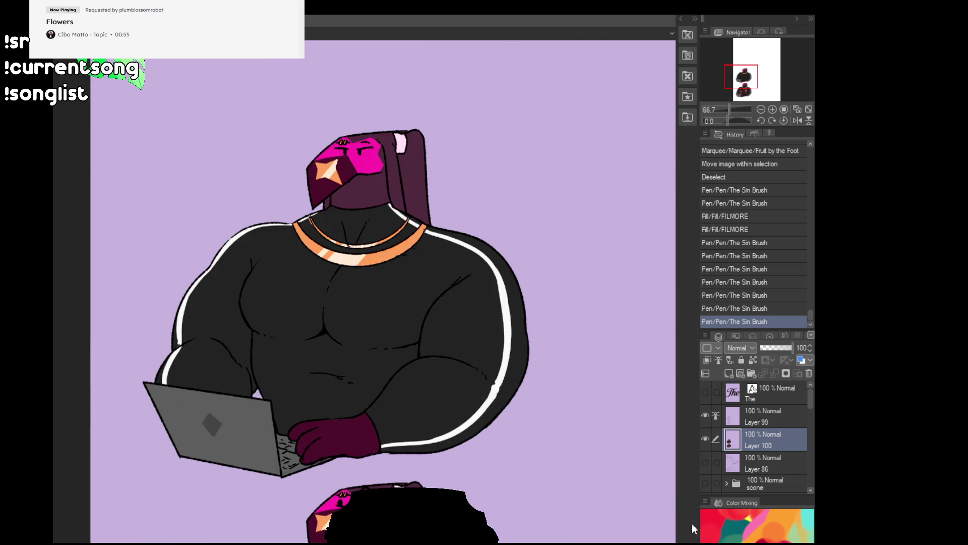
pyautogui.click(705, 392)
pyautogui.moveTo(513, 515)
pyautogui.mouseDown()
pyautogui.moveTo(536, 385)
pyautogui.moveTo(528, 464)
pyautogui.mouseUp()
# Step: Flatten the page, then lasso the top figure with its 'The' title into a new canvas
pyautogui.moveTo(560, 361); pyautogui.dragTo(537, 448)
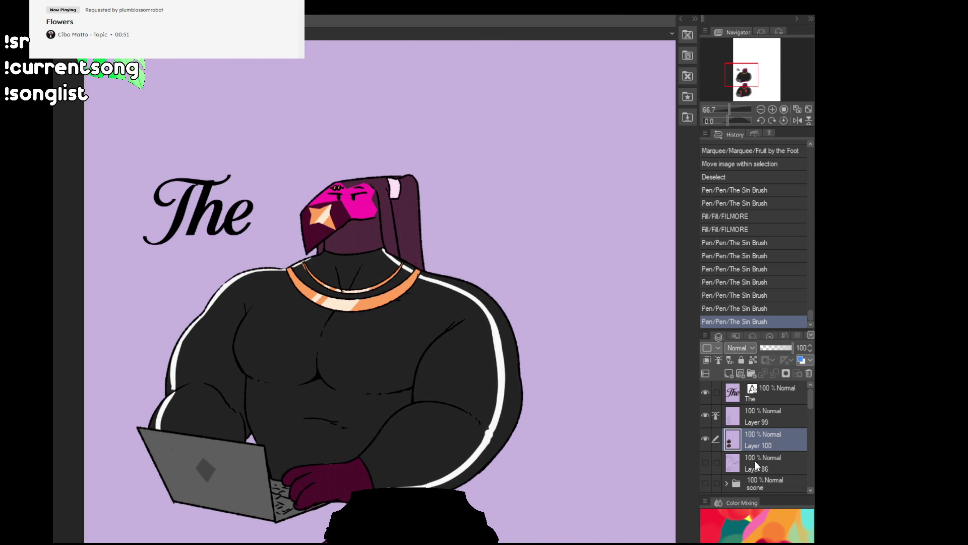
pyautogui.scroll(-5, 772, 449)
pyautogui.scroll(-5, 771, 448)
pyautogui.click(771, 479)
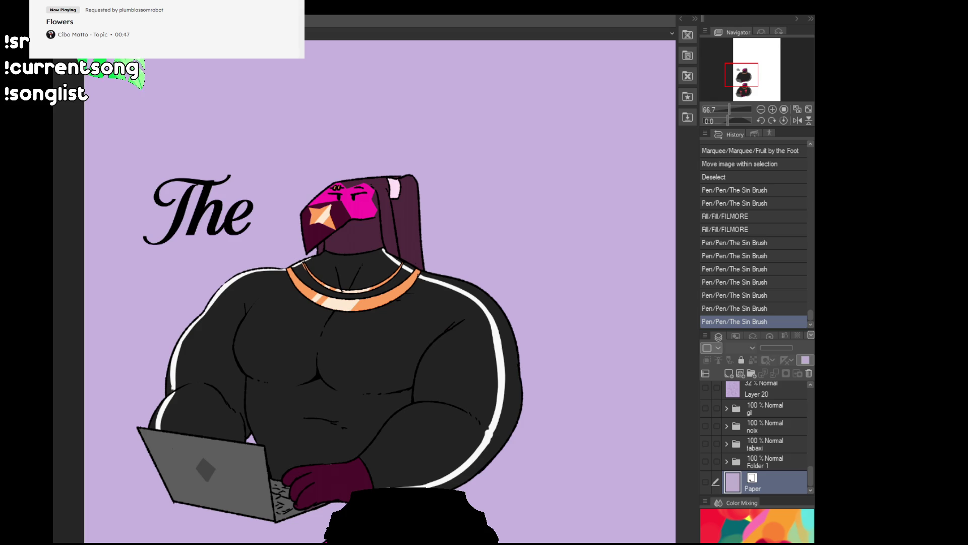
pyautogui.hotkey('ctrl', 'shift', 'e')
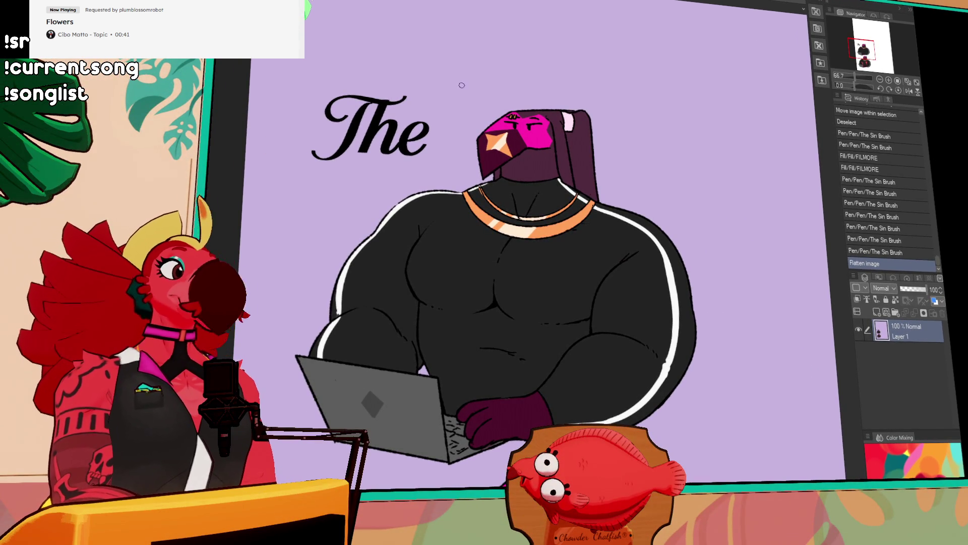
pyautogui.moveTo(384, 66)
pyautogui.mouseDown()
pyautogui.moveTo(269, 72)
pyautogui.moveTo(290, 466)
pyautogui.moveTo(412, 468)
pyautogui.moveTo(653, 444)
pyautogui.moveTo(706, 137)
pyautogui.moveTo(437, 86)
pyautogui.mouseUp()
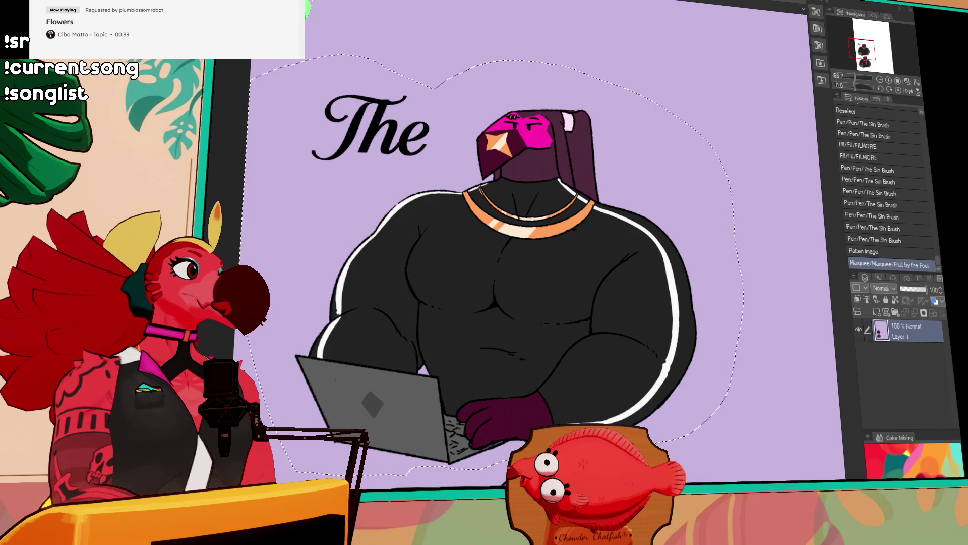
pyautogui.hotkey('ctrl', 'Tab')
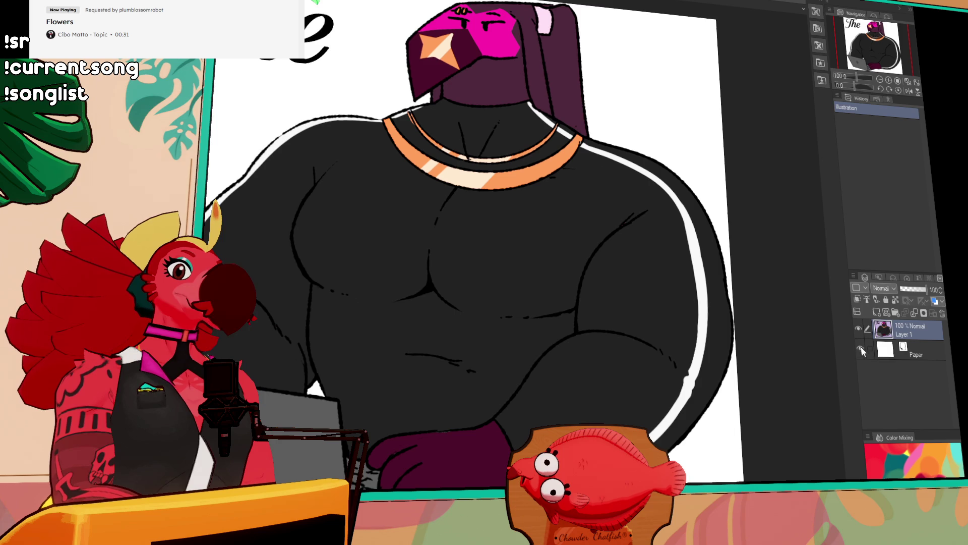
# Step: Hide the new canvas's white Paper layer and apply the new image resolution
pyautogui.click(860, 348)
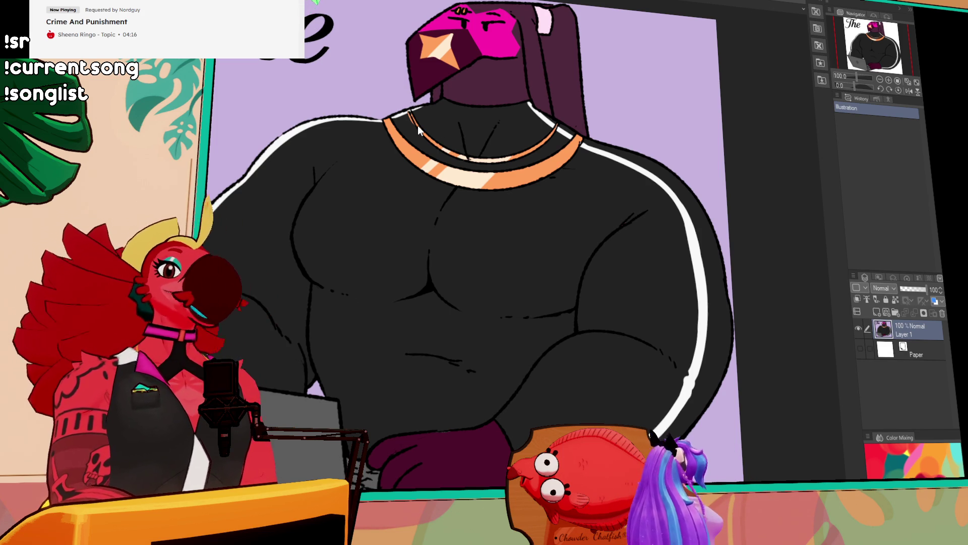
pyautogui.press('Return')
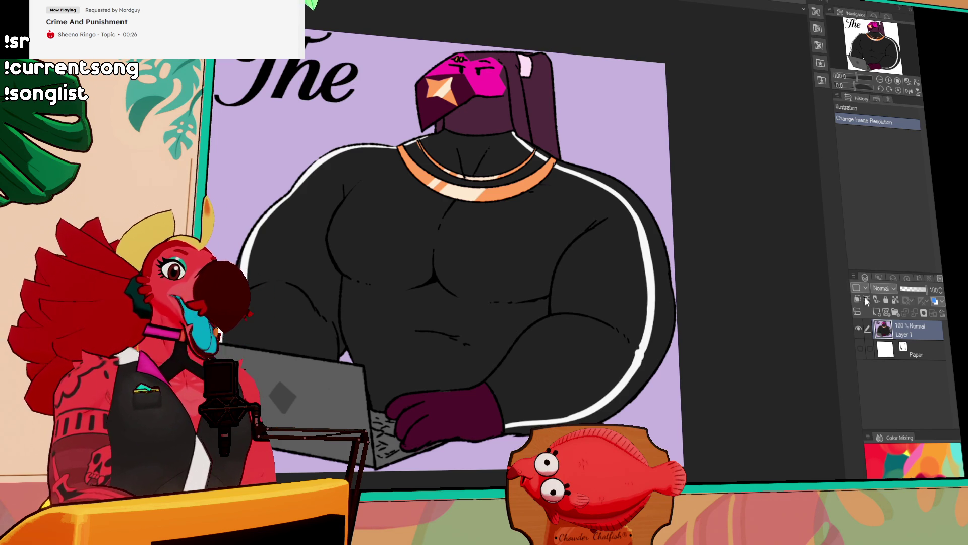
# Step: Shift the figure and title within the new canvas, then go back to the comic page
pyautogui.moveTo(758, 231); pyautogui.dragTo(716, 283)
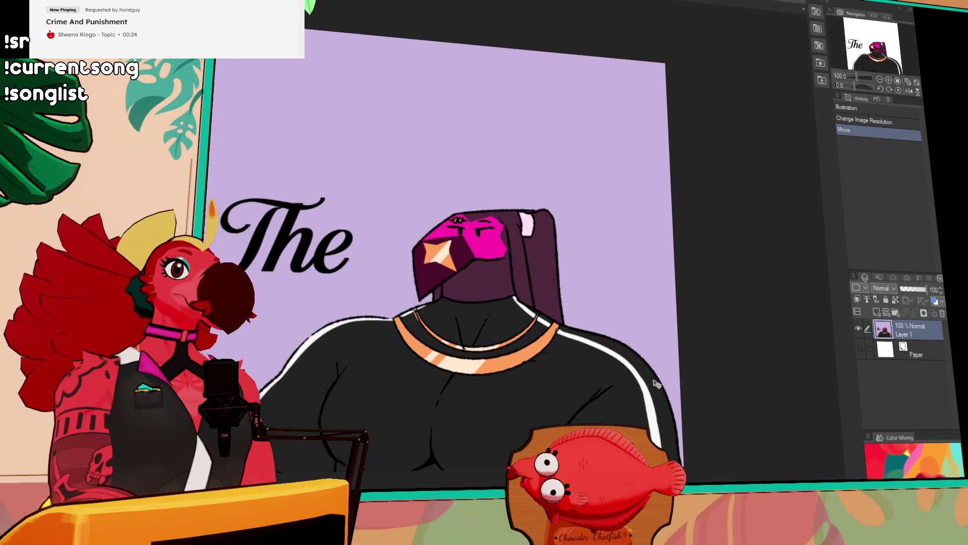
pyautogui.scroll(2, 685, 363)
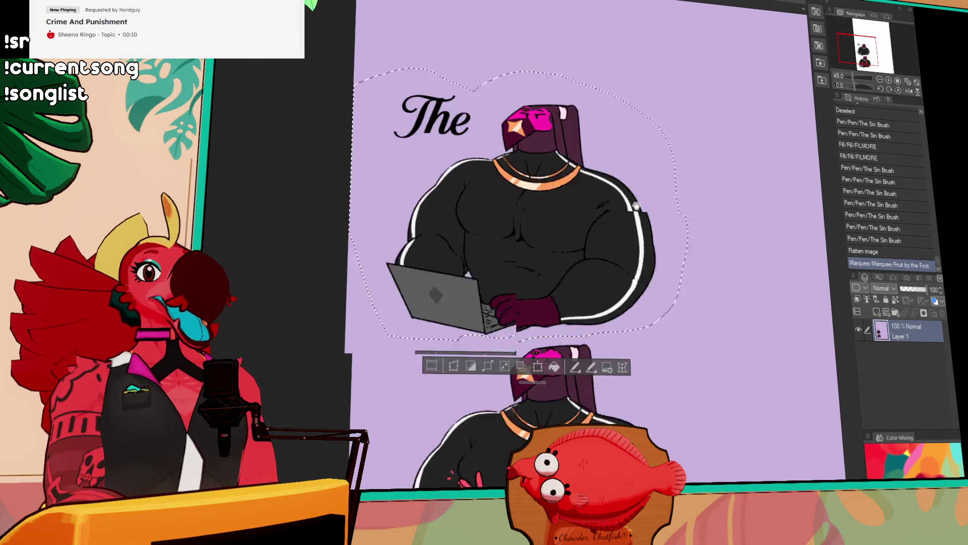
# Step: Clear the selection and undo back past the flatten to restore the separate layers
pyautogui.scroll(-6, 636, 206)
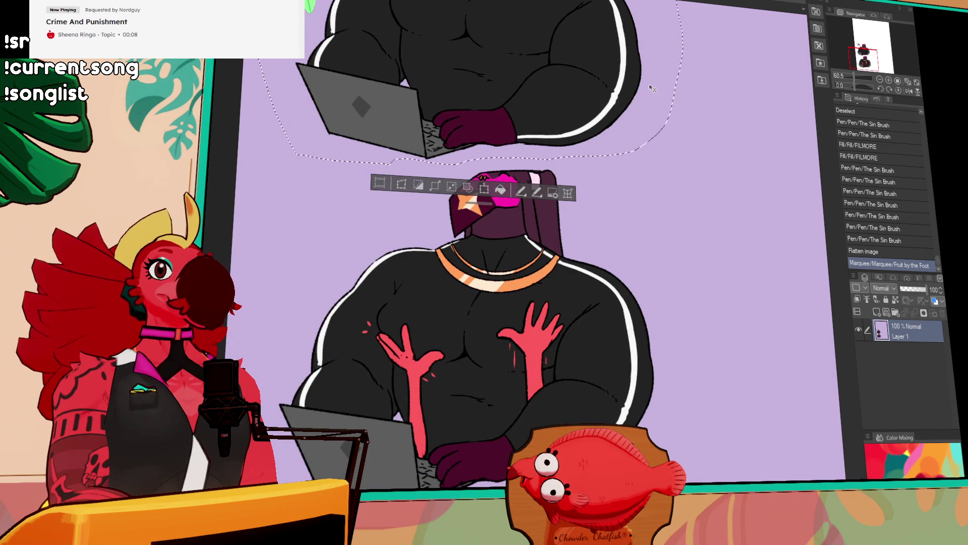
pyautogui.hotkey('ctrl', 'd')
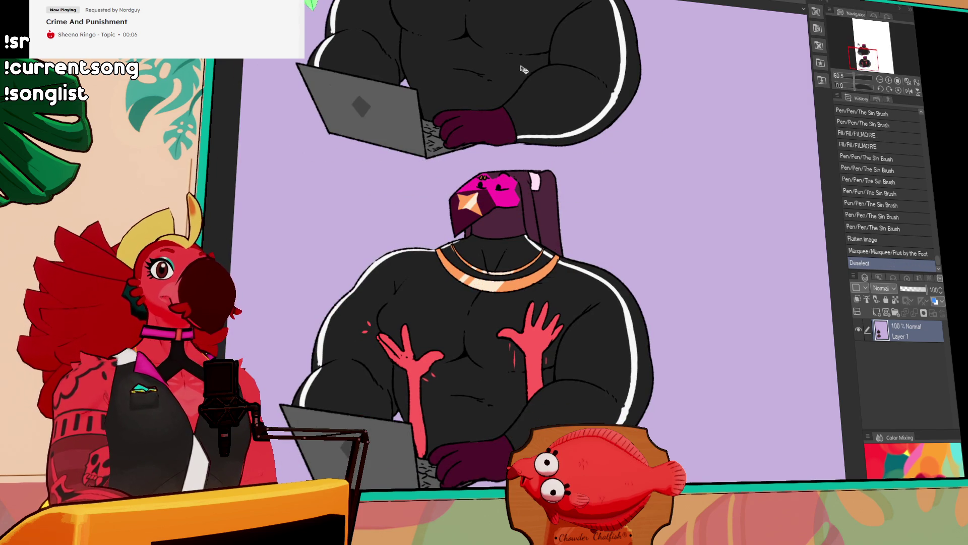
pyautogui.moveTo(689, 197)
pyautogui.mouseDown()
pyautogui.moveTo(682, 228)
pyautogui.moveTo(698, 209)
pyautogui.mouseUp()
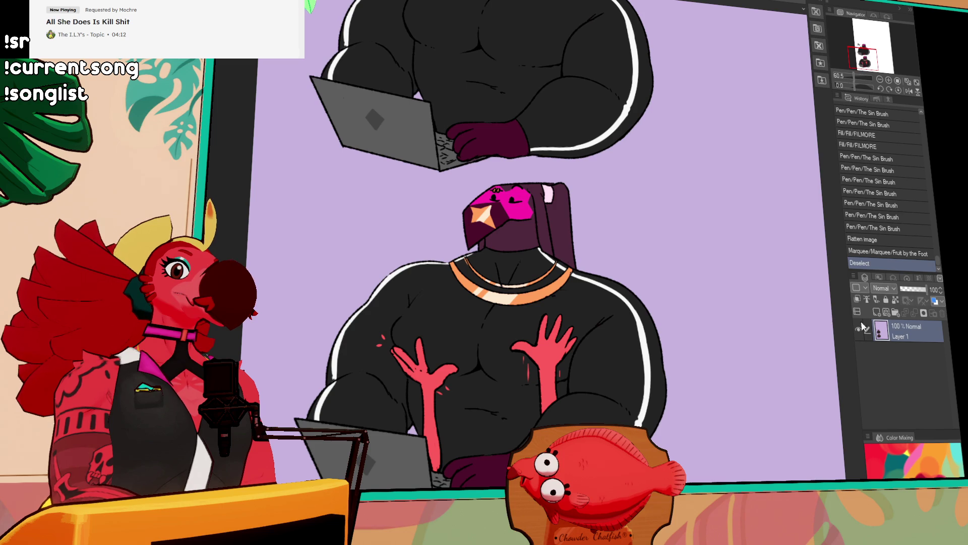
pyautogui.click(865, 253)
pyautogui.click(869, 239)
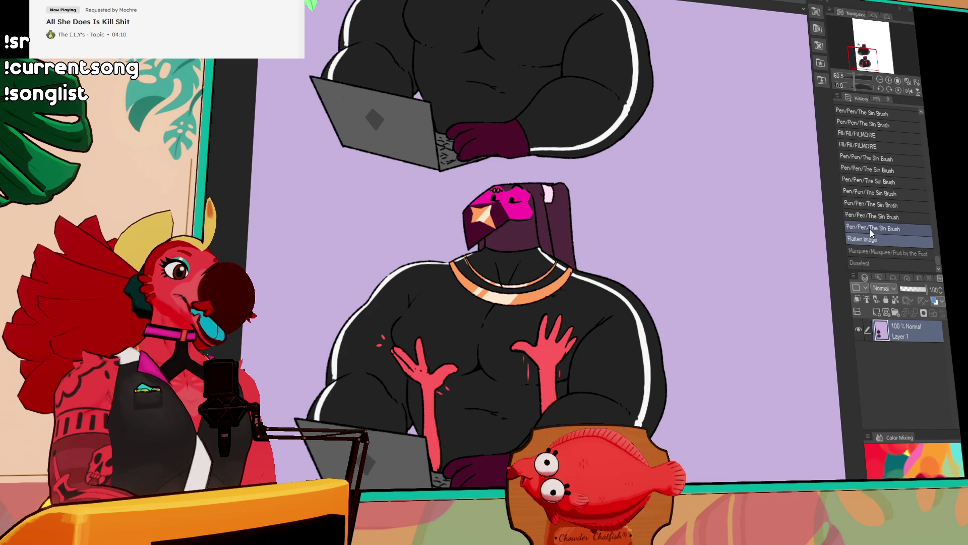
pyautogui.click(873, 228)
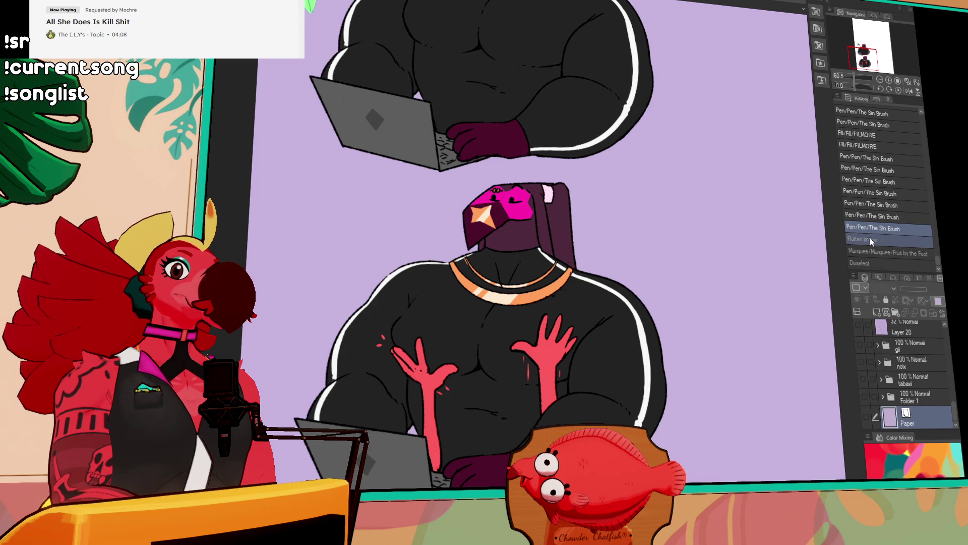
# Step: Lower Layer 100's colour fill to 42% opacity and hide it to check the line art
pyautogui.scroll(10, 872, 382)
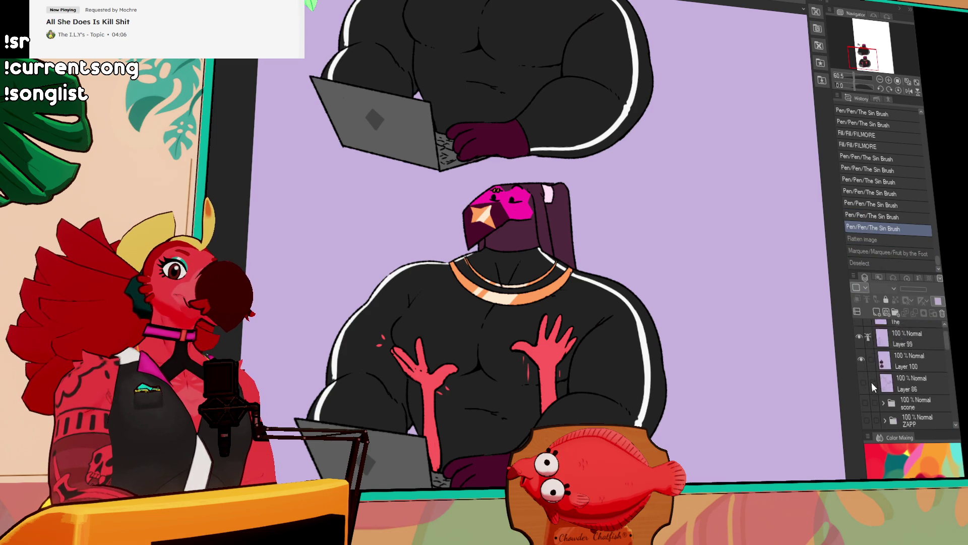
pyautogui.click(863, 375)
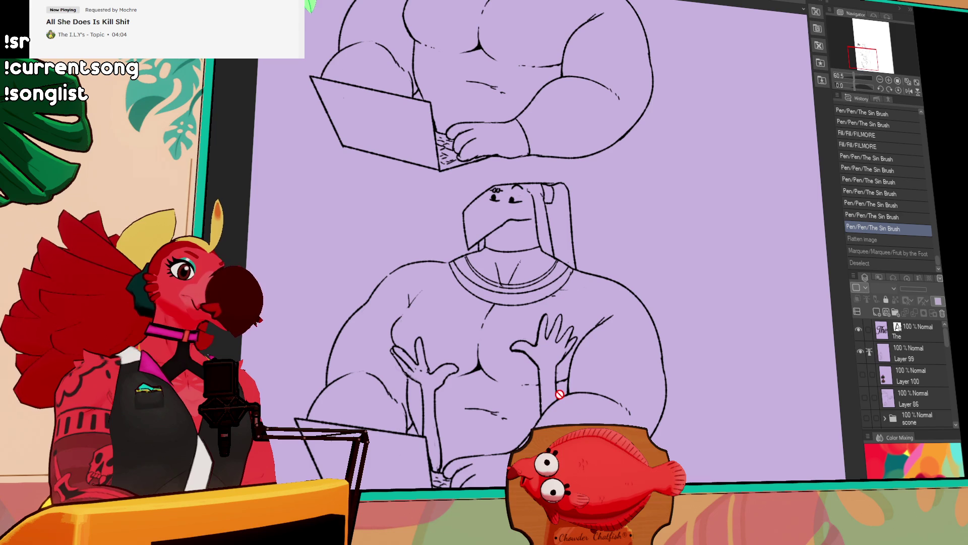
pyautogui.click(864, 374)
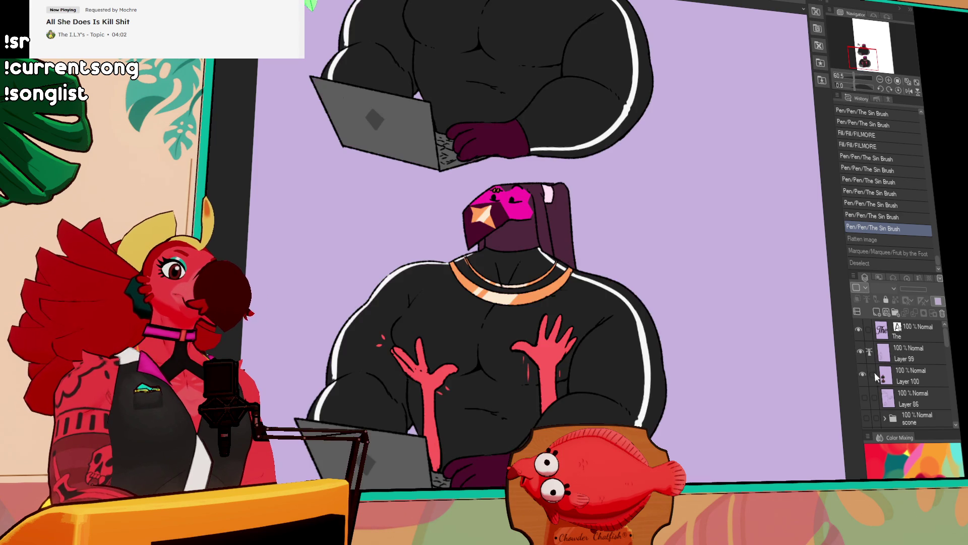
pyautogui.click(875, 372)
pyautogui.moveTo(923, 289); pyautogui.dragTo(913, 290)
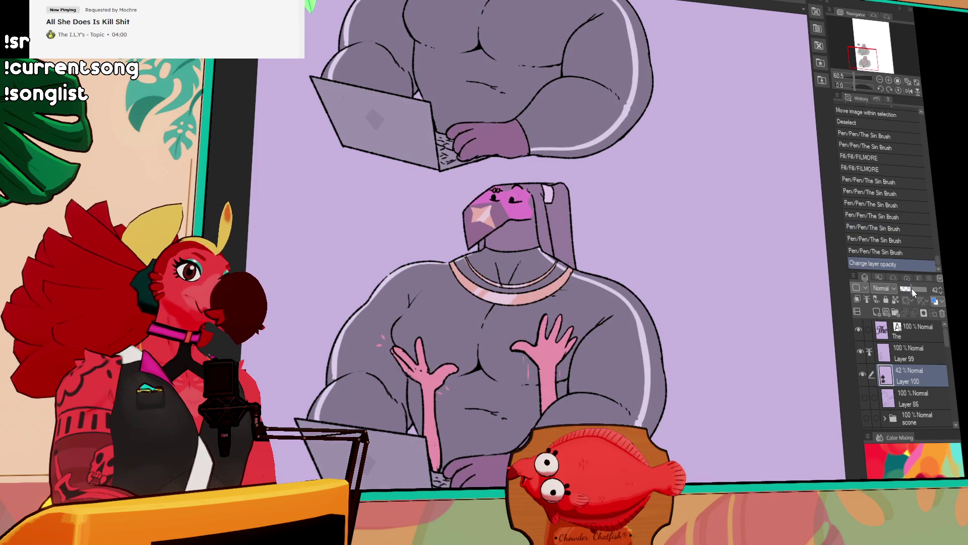
pyautogui.scroll(-2, 752, 390)
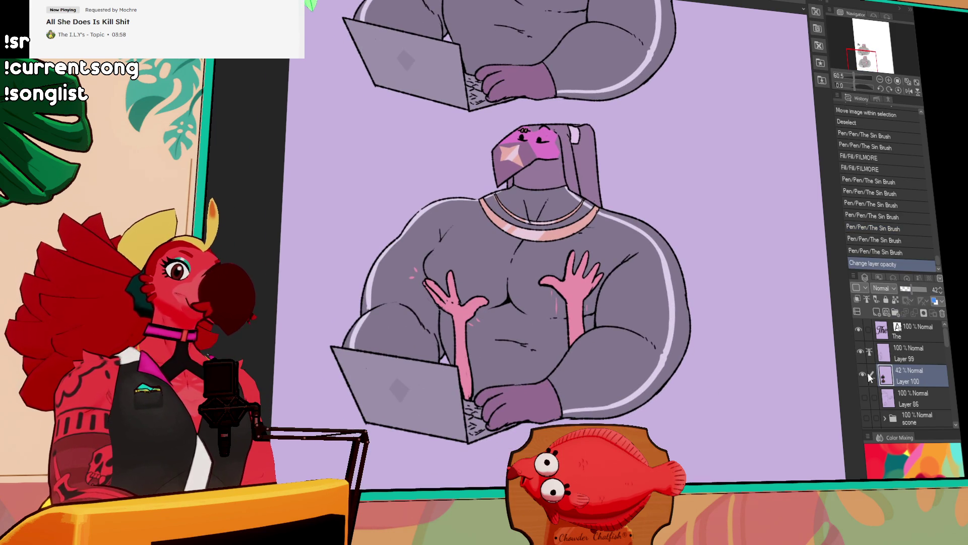
pyautogui.click(863, 376)
# Step: Frame the 'The' title and both figures in view, with the grey-purple colour fill shown
pyautogui.scroll(1, 656, 348)
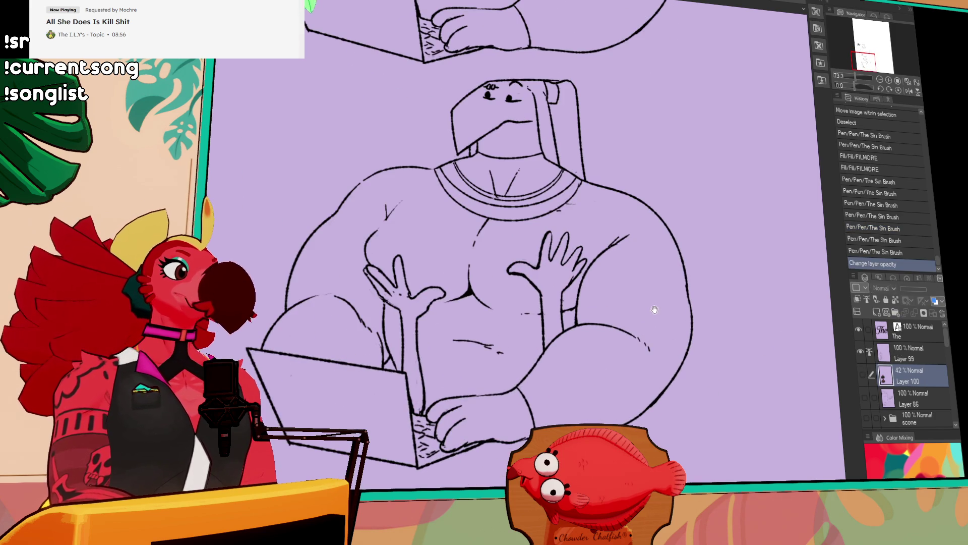
pyautogui.scroll(1, 655, 348)
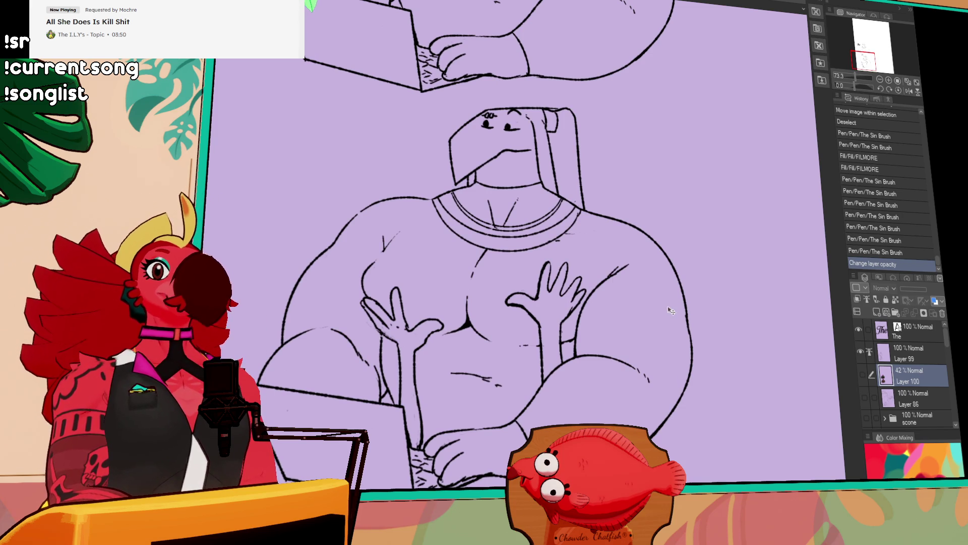
pyautogui.scroll(5, 690, 348)
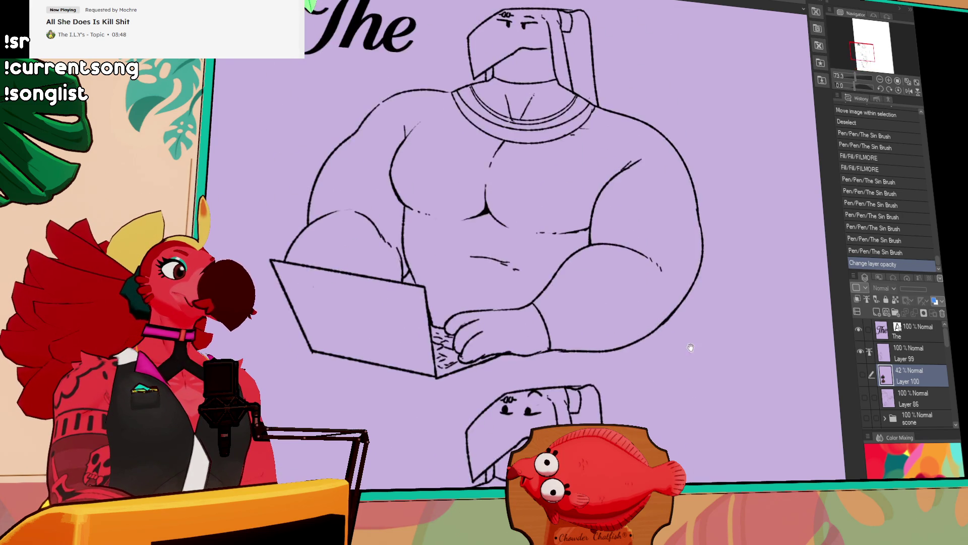
pyautogui.moveTo(690, 347); pyautogui.dragTo(683, 416)
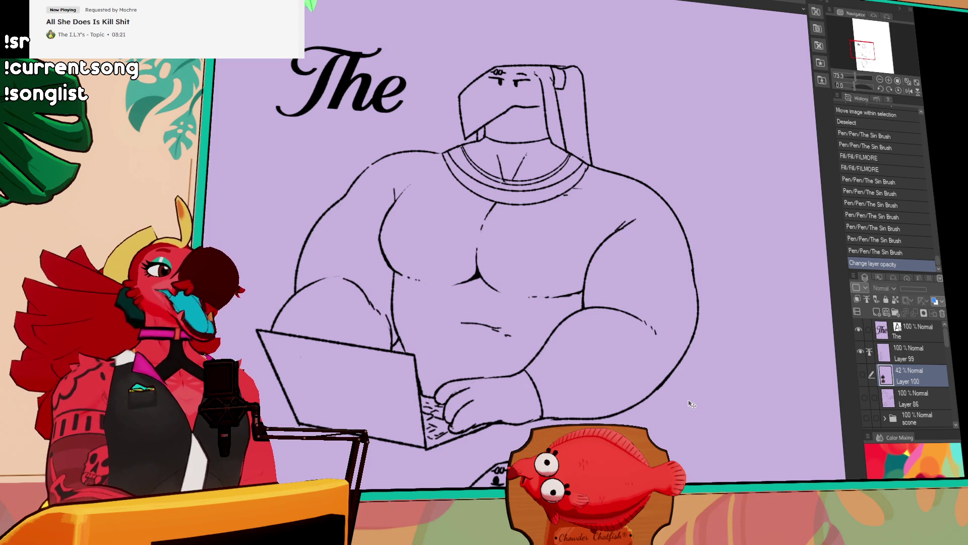
pyautogui.moveTo(685, 460); pyautogui.dragTo(653, 162)
pyautogui.moveTo(625, 227); pyautogui.dragTo(632, 284)
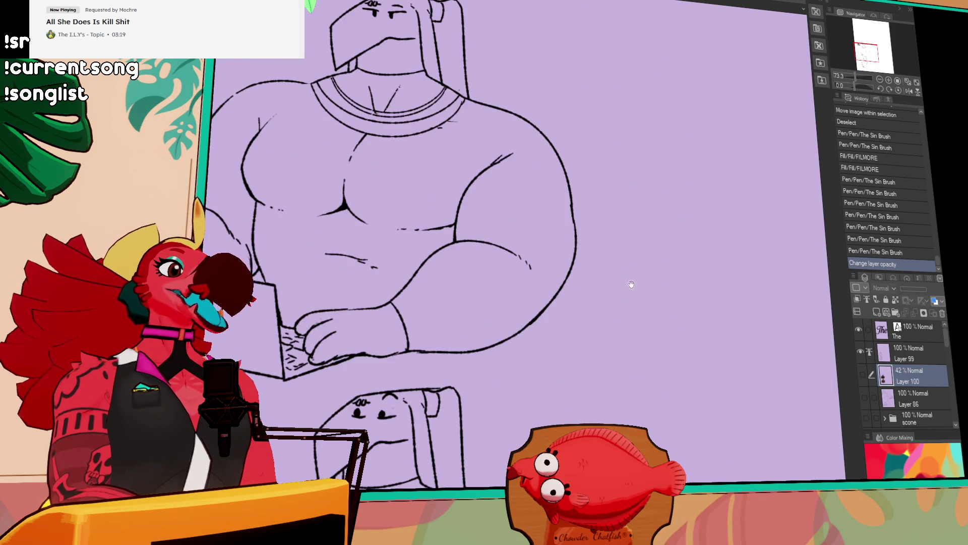
pyautogui.scroll(-2, 631, 284)
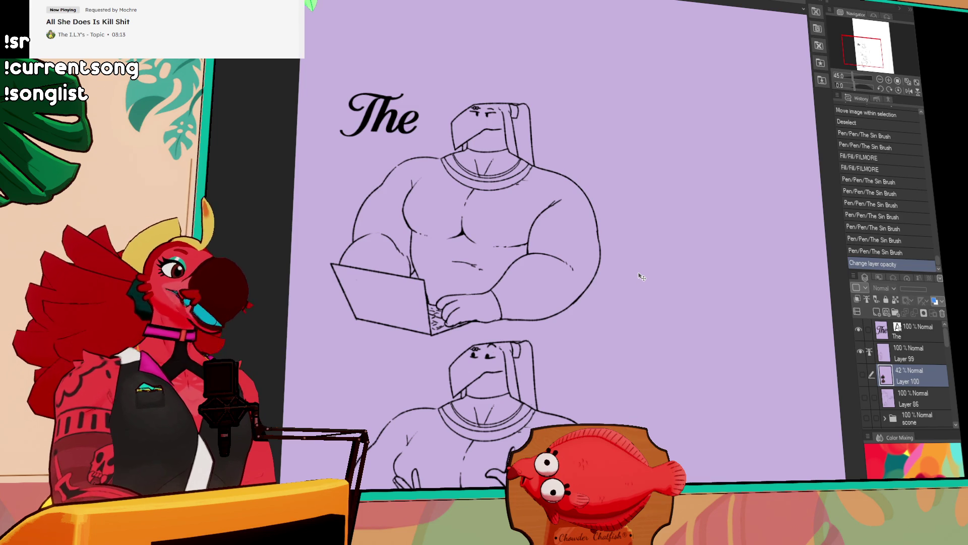
pyautogui.click(861, 375)
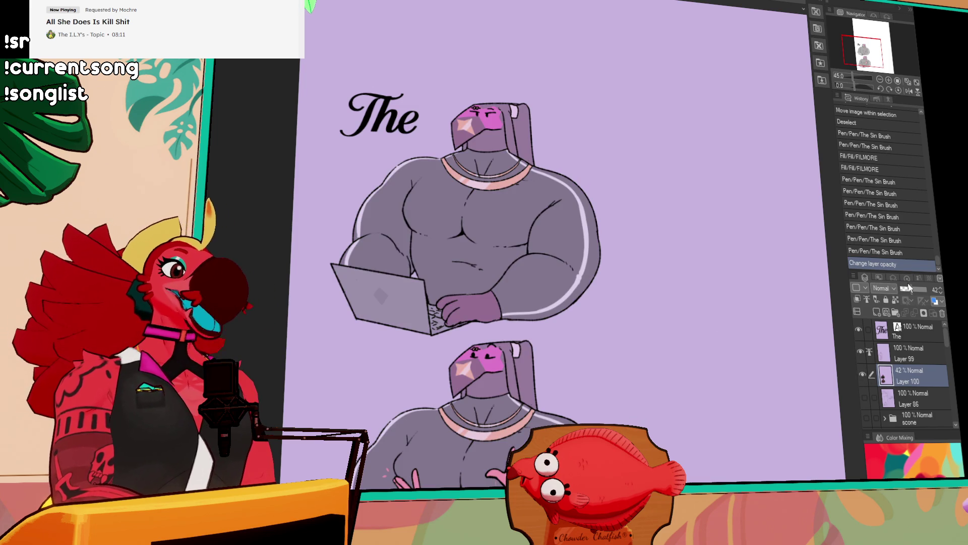
# Step: Raise the colour layer to full opacity, lasso the upper figure and try moving it right
pyautogui.moveTo(910, 288); pyautogui.dragTo(927, 288)
pyautogui.moveTo(352, 345)
pyautogui.mouseDown()
pyautogui.moveTo(370, 169)
pyautogui.moveTo(442, 102)
pyautogui.moveTo(627, 279)
pyautogui.moveTo(519, 331)
pyautogui.moveTo(339, 338)
pyautogui.moveTo(352, 345)
pyautogui.mouseUp()
pyautogui.moveTo(528, 264); pyautogui.dragTo(801, 286)
pyautogui.moveTo(806, 430); pyautogui.dragTo(688, 385)
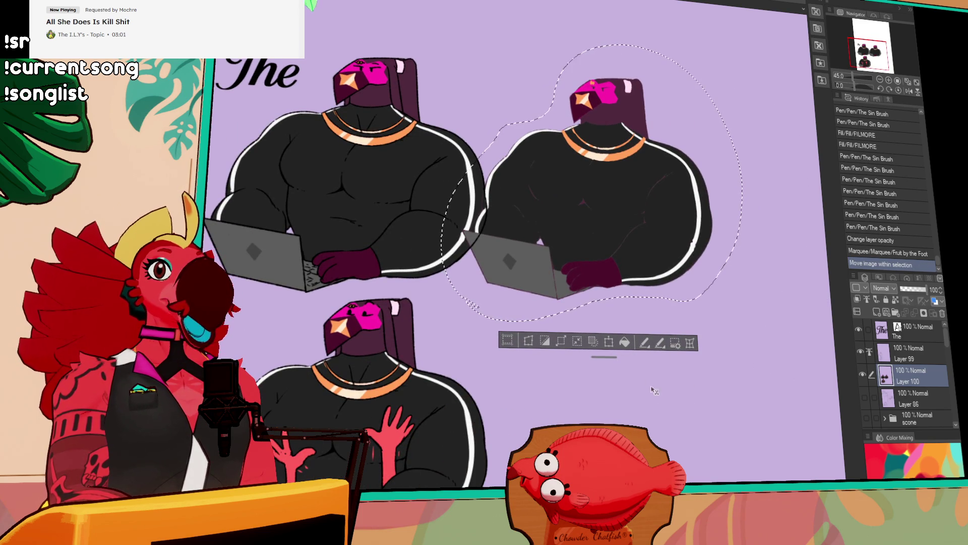
pyautogui.moveTo(655, 390); pyautogui.dragTo(660, 484)
pyautogui.hotkey('ctrl', 'z')
pyautogui.hotkey('ctrl', 'z')
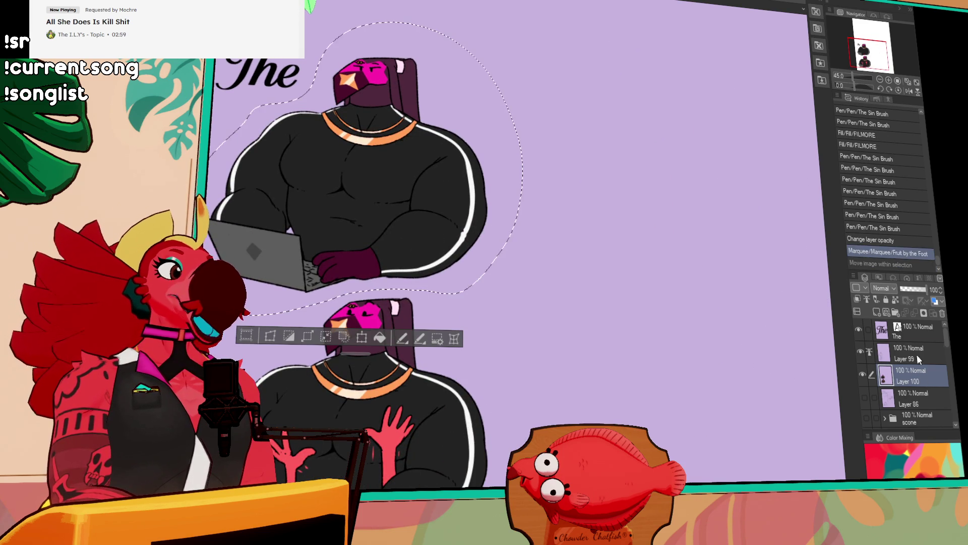
# Step: Include Layer 99's line art and place a duplicate of the figure to the right
pyautogui.keyDown('ctrl'); pyautogui.click(917, 355); pyautogui.keyUp('ctrl')
pyautogui.moveTo(415, 225)
pyautogui.mouseDown()
pyautogui.moveTo(534, 249)
pyautogui.moveTo(687, 253)
pyautogui.mouseUp()
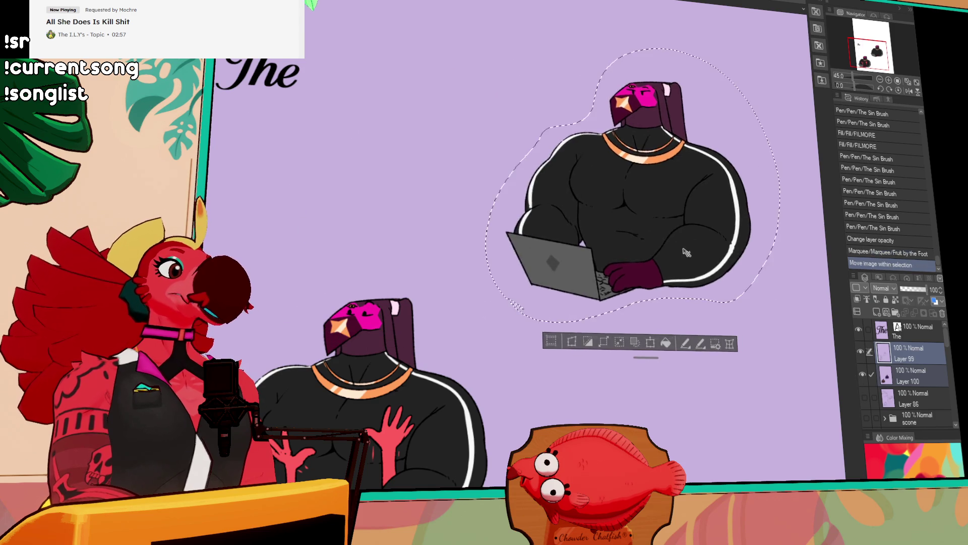
pyautogui.hotkey('ctrl', 'z')
pyautogui.moveTo(387, 234)
pyautogui.mouseDown()
pyautogui.moveTo(679, 244)
pyautogui.moveTo(681, 466)
pyautogui.moveTo(687, 415)
pyautogui.moveTo(666, 441)
pyautogui.mouseUp()
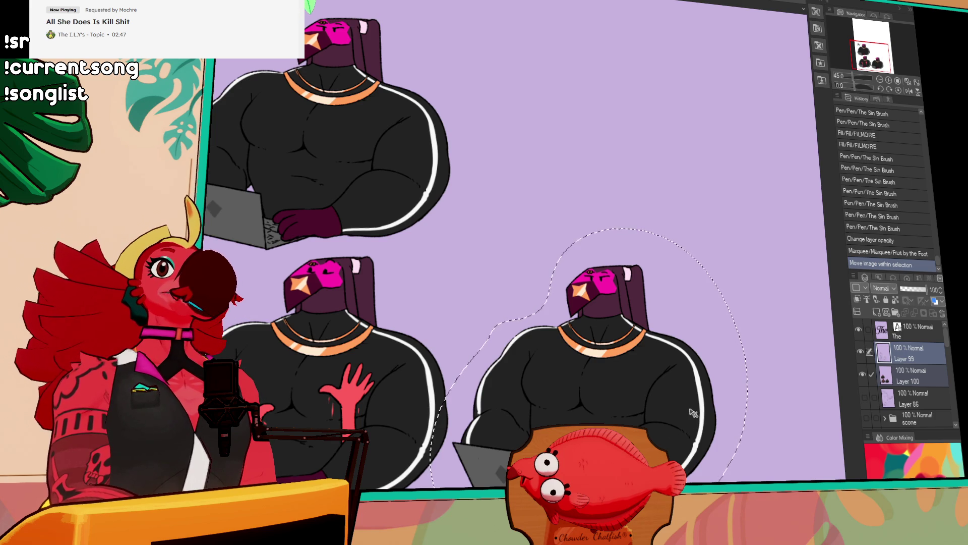
# Step: Deselect the duplicated lower-right figure and hide Layer 100's black colour fill
pyautogui.scroll(2, 708, 383)
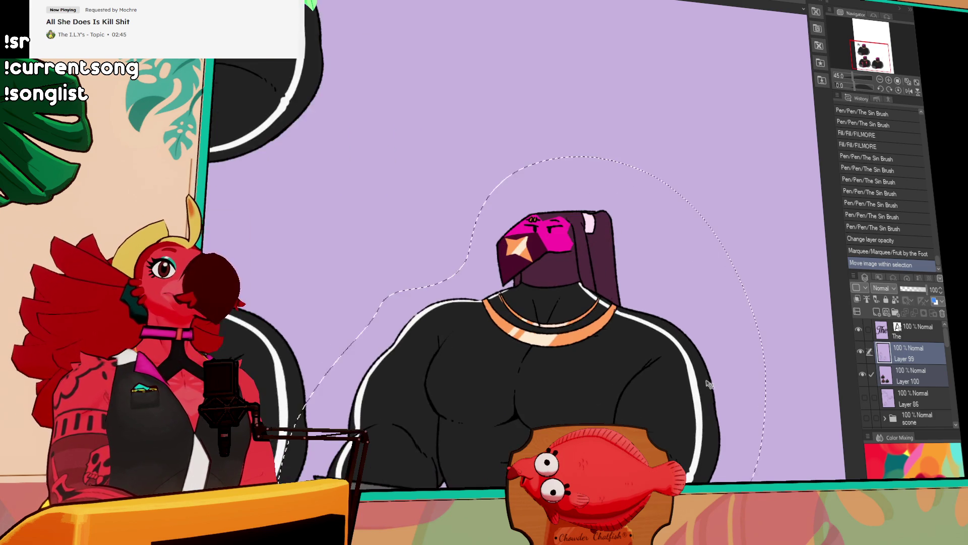
pyautogui.scroll(3, 708, 384)
pyautogui.scroll(1, 706, 386)
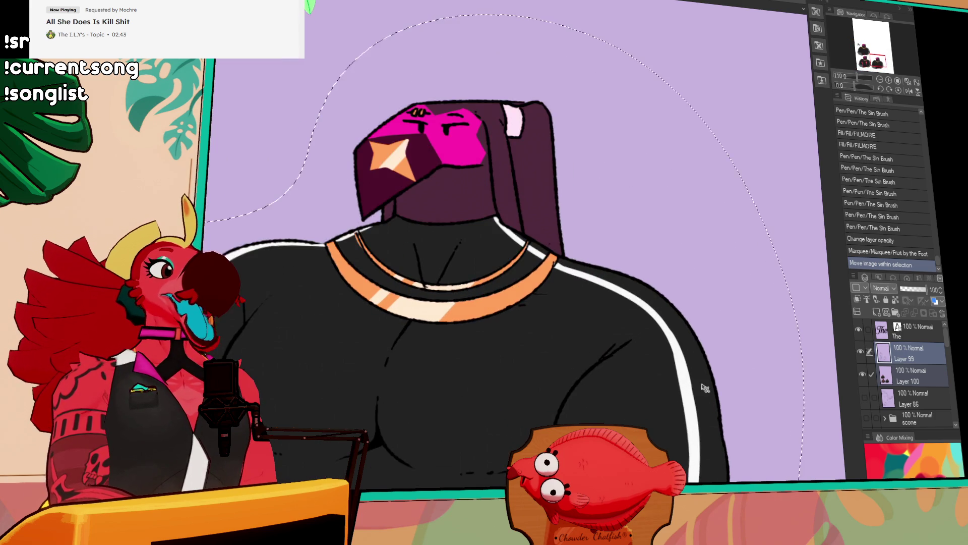
pyautogui.scroll(-3, 705, 387)
pyautogui.moveTo(664, 294); pyautogui.dragTo(692, 257)
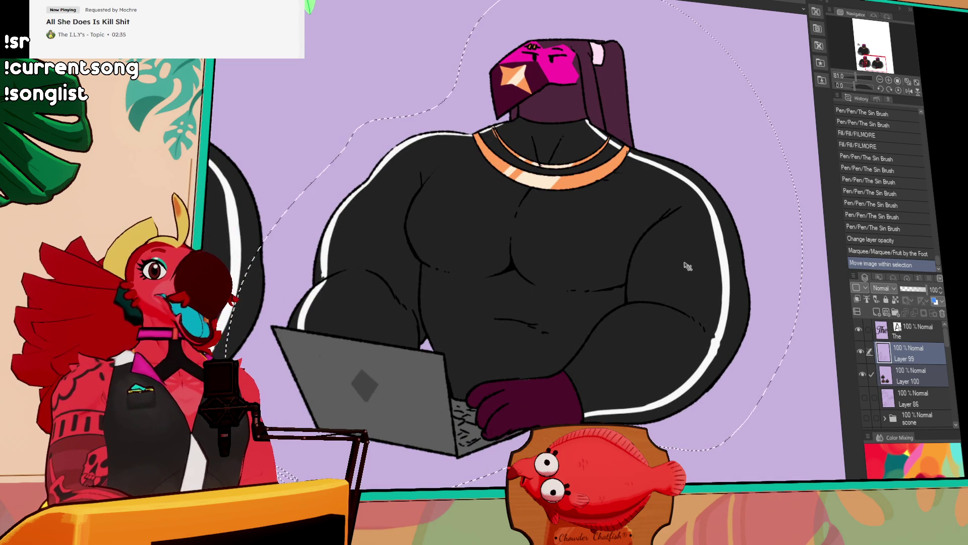
pyautogui.hotkey('ctrl', 'd')
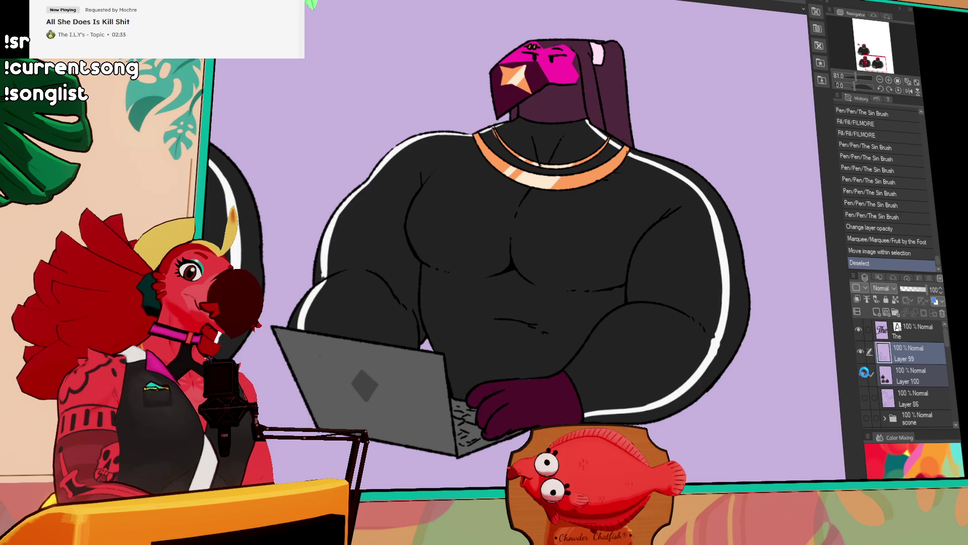
pyautogui.click(862, 373)
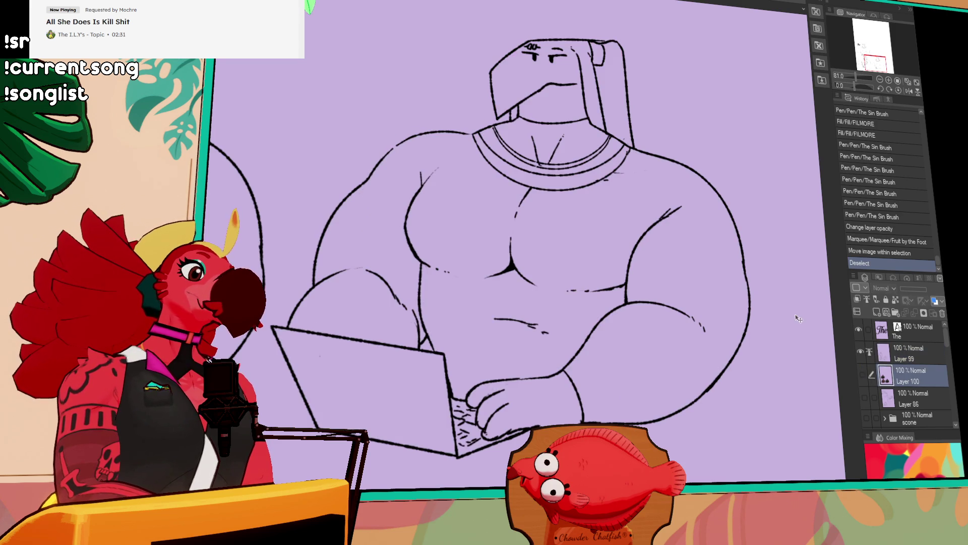
pyautogui.click(878, 377)
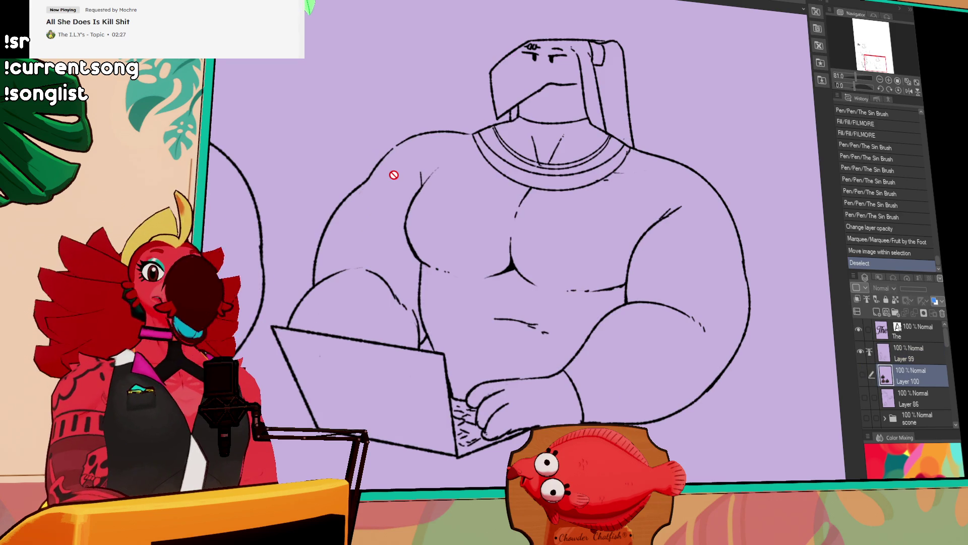
pyautogui.click(904, 355)
pyautogui.moveTo(507, 199)
pyautogui.mouseDown()
pyautogui.moveTo(477, 222)
pyautogui.moveTo(517, 199)
pyautogui.mouseUp()
pyautogui.hotkey('ctrl', 'z')
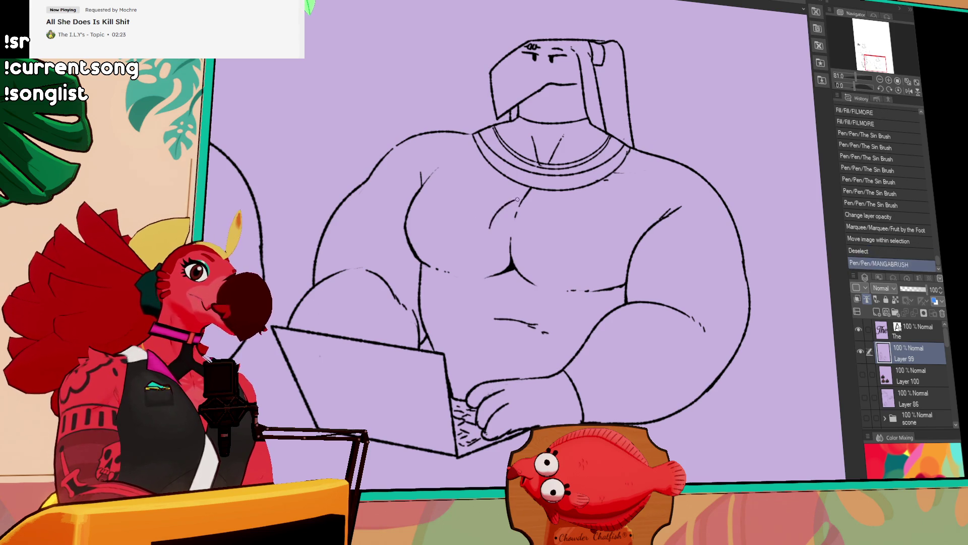
pyautogui.hotkey('ctrl', 'z')
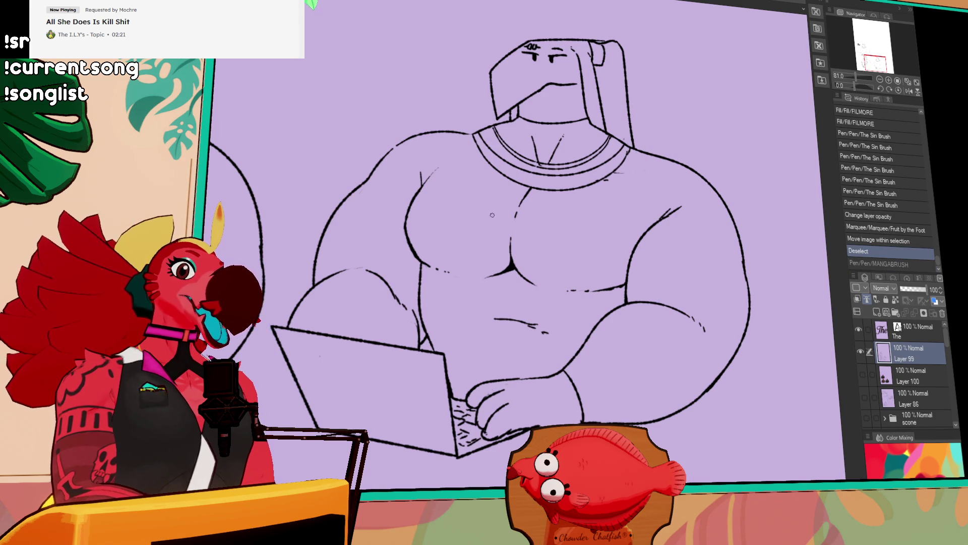
pyautogui.moveTo(492, 213)
pyautogui.mouseDown()
pyautogui.moveTo(524, 198)
pyautogui.moveTo(672, 229)
pyautogui.mouseUp()
pyautogui.hotkey('ctrl', 'z')
pyautogui.hotkey('ctrl', 'z')
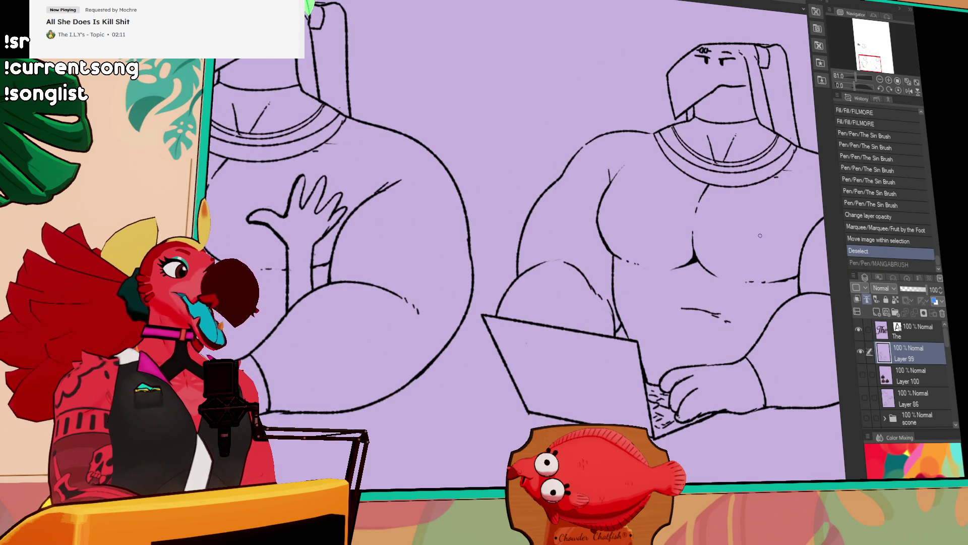
pyautogui.scroll(-3, 570, 234)
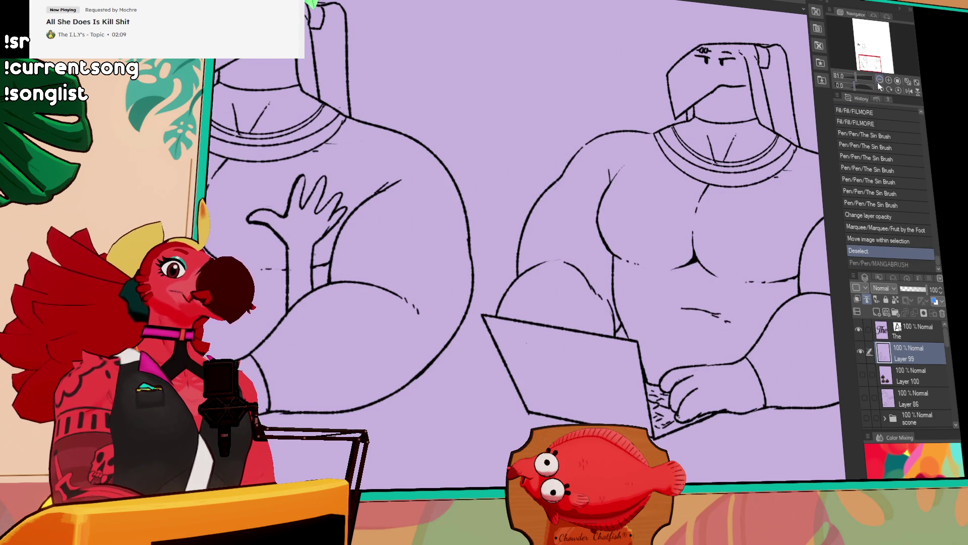
pyautogui.moveTo(463, 355)
pyautogui.mouseDown()
pyautogui.moveTo(483, 234)
pyautogui.moveTo(791, 227)
pyautogui.moveTo(459, 348)
pyautogui.mouseUp()
# Step: Delete the right figure's line art, copy the hands-raised figure there, and zoom to 100%
pyautogui.press('Delete')
pyautogui.hotkey('ctrl', 'd')
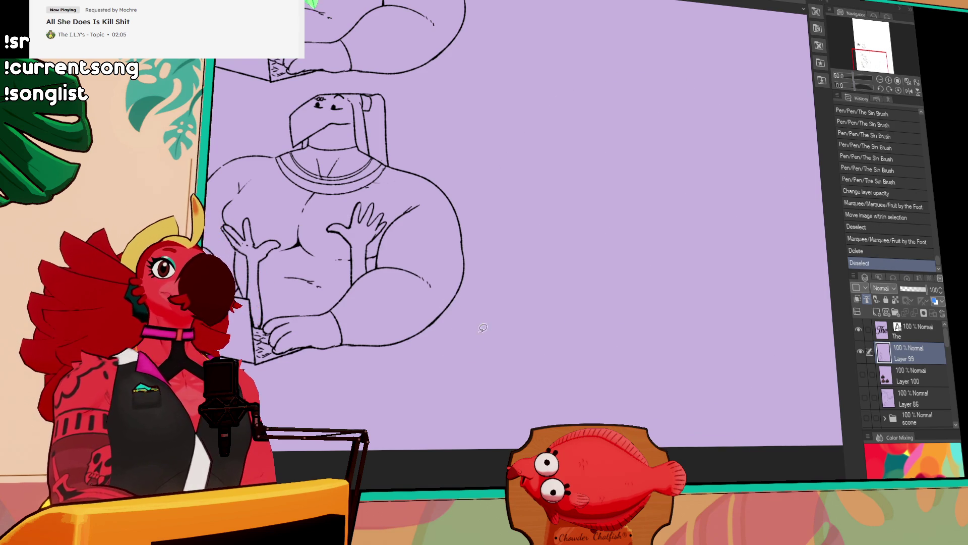
pyautogui.moveTo(539, 283)
pyautogui.mouseDown()
pyautogui.moveTo(482, 372)
pyautogui.moveTo(348, 428)
pyautogui.mouseUp()
pyautogui.moveTo(236, 139)
pyautogui.mouseDown()
pyautogui.moveTo(474, 109)
pyautogui.moveTo(527, 222)
pyautogui.mouseUp()
pyautogui.moveTo(433, 276); pyautogui.dragTo(734, 298)
pyautogui.hotkey('ctrl', 'd')
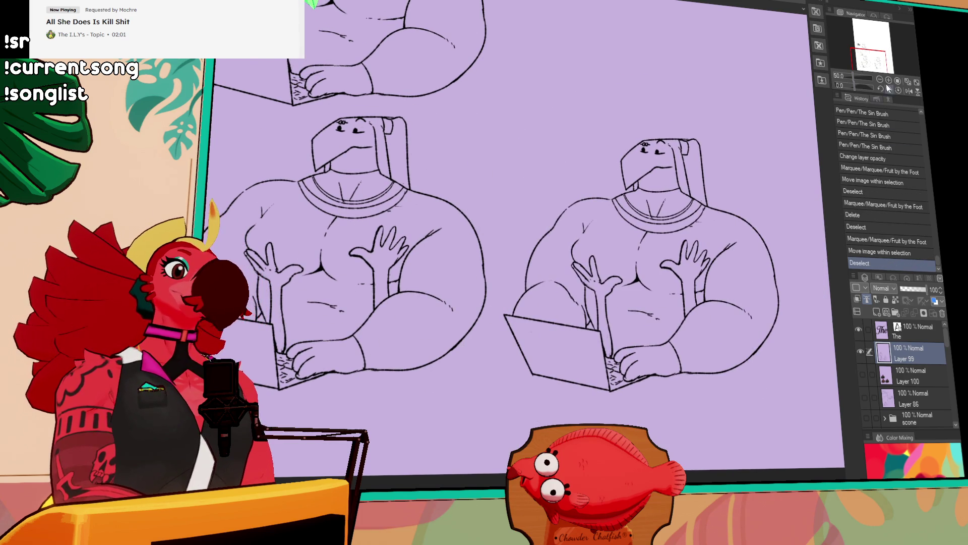
pyautogui.click(889, 80)
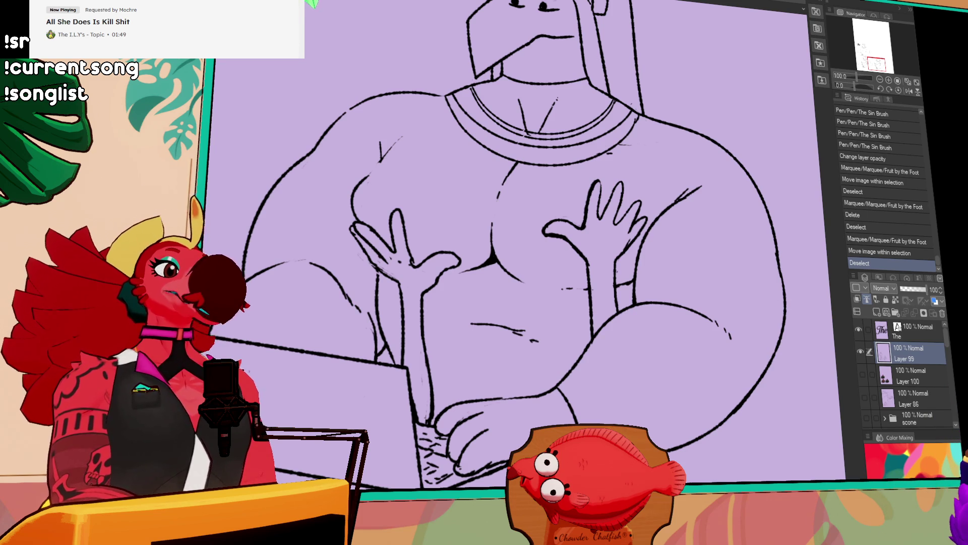
# Step: Draw and redraw new curved pectoral lines across the copied figure's chest
pyautogui.moveTo(610, 273)
pyautogui.mouseDown()
pyautogui.moveTo(605, 318)
pyautogui.moveTo(618, 328)
pyautogui.mouseUp()
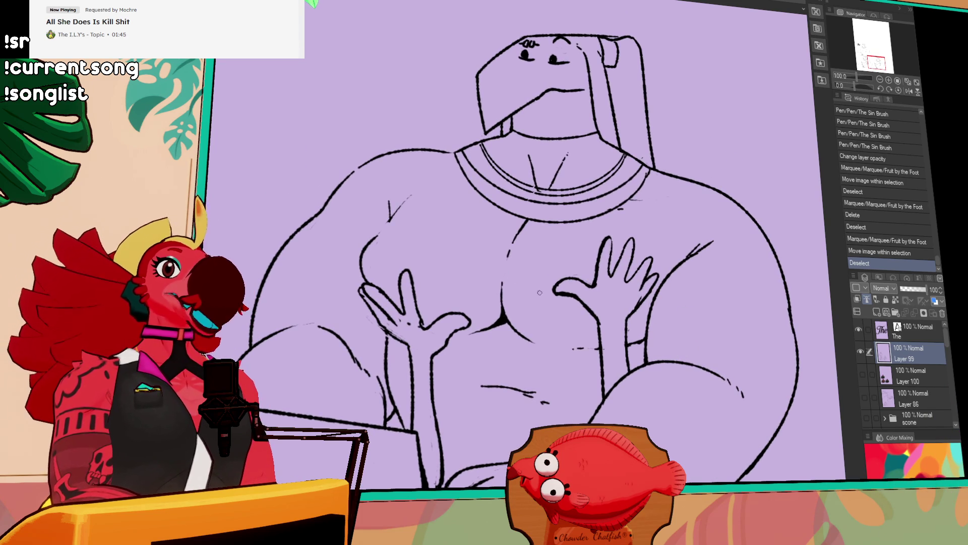
pyautogui.moveTo(535, 275); pyautogui.dragTo(472, 233)
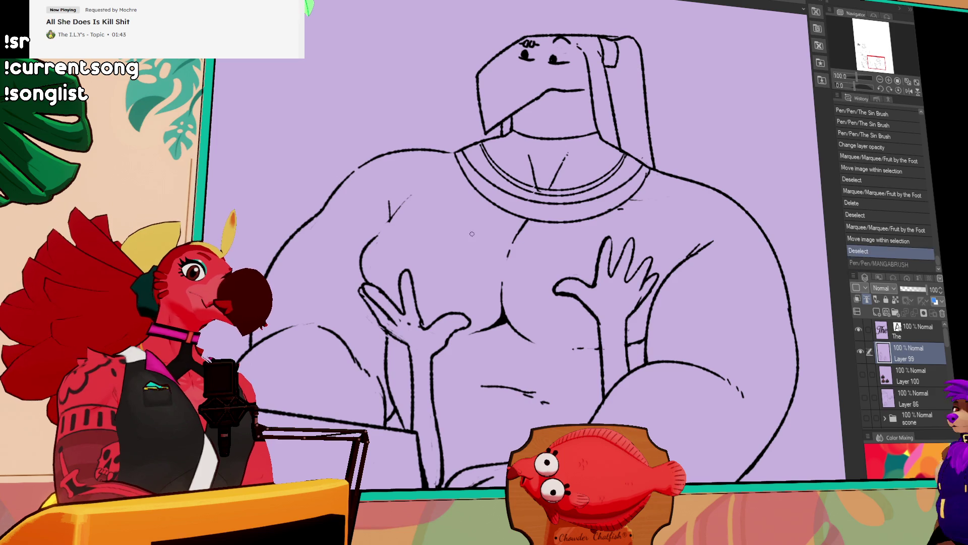
pyautogui.moveTo(535, 275); pyautogui.dragTo(482, 224)
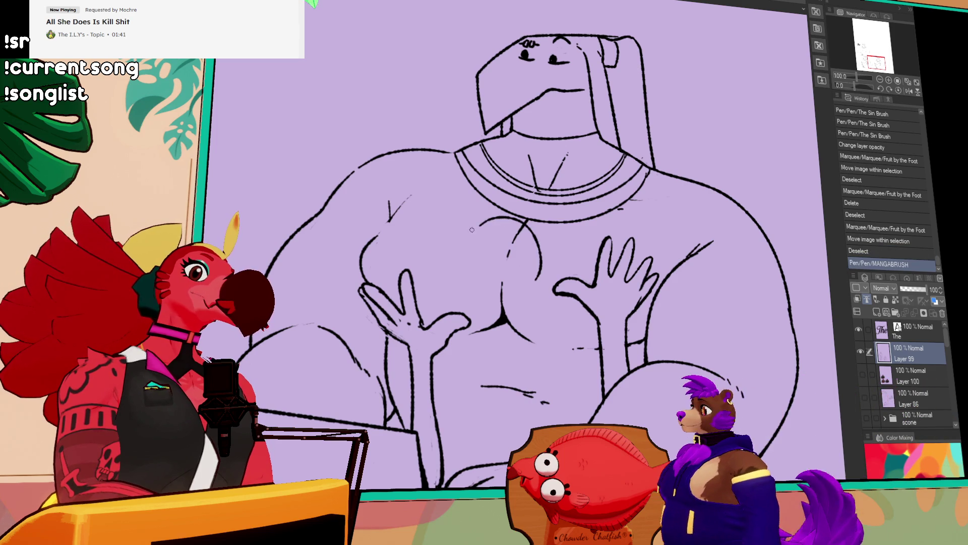
pyautogui.hotkey('ctrl', 'z')
pyautogui.moveTo(542, 272)
pyautogui.mouseDown()
pyautogui.moveTo(433, 221)
pyautogui.moveTo(410, 258)
pyautogui.moveTo(456, 279)
pyautogui.mouseUp()
pyautogui.hotkey('ctrl', 'z')
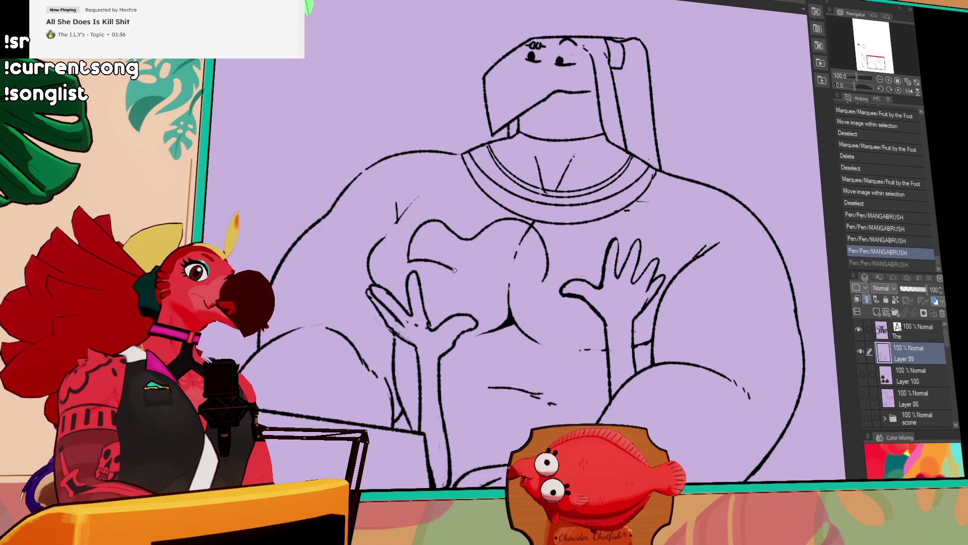
pyautogui.hotkey('ctrl', 'z')
pyautogui.moveTo(434, 258)
pyautogui.mouseDown()
pyautogui.moveTo(478, 276)
pyautogui.moveTo(536, 342)
pyautogui.mouseUp()
pyautogui.hotkey('ctrl', 'z')
# Step: Add further chest and arm lines, including a long vertical arm line
pyautogui.hotkey('ctrl', 'z')
pyautogui.hotkey('ctrl', 'z')
pyautogui.moveTo(452, 353); pyautogui.dragTo(441, 420)
pyautogui.moveTo(537, 348); pyautogui.dragTo(535, 288)
pyautogui.hotkey('ctrl', 'z')
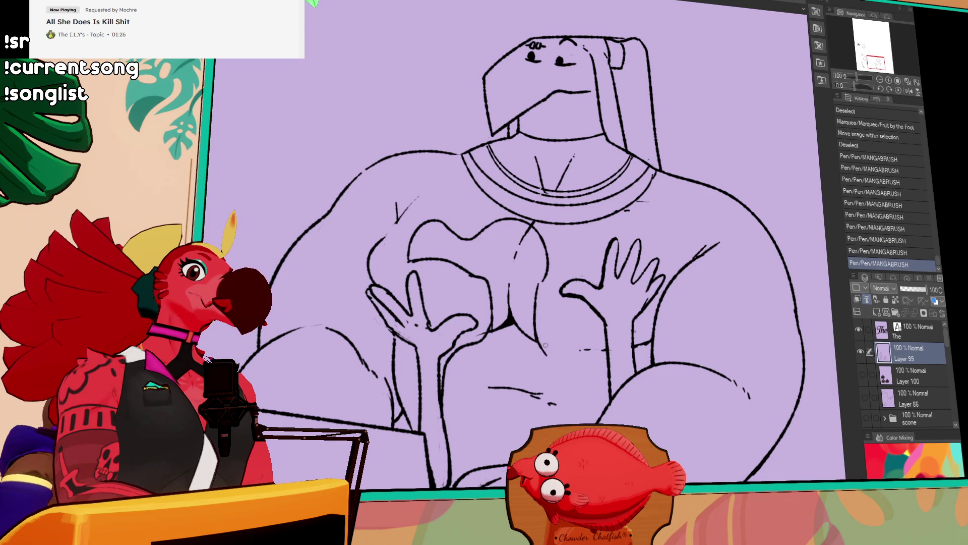
pyautogui.hotkey('ctrl', 'y')
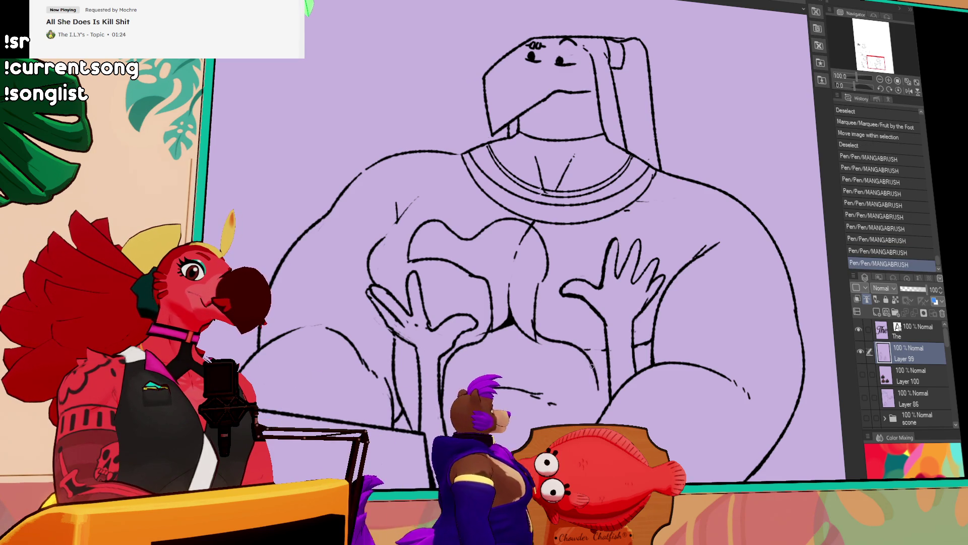
pyautogui.hotkey('ctrl', 'z')
pyautogui.hotkey('ctrl', 'y')
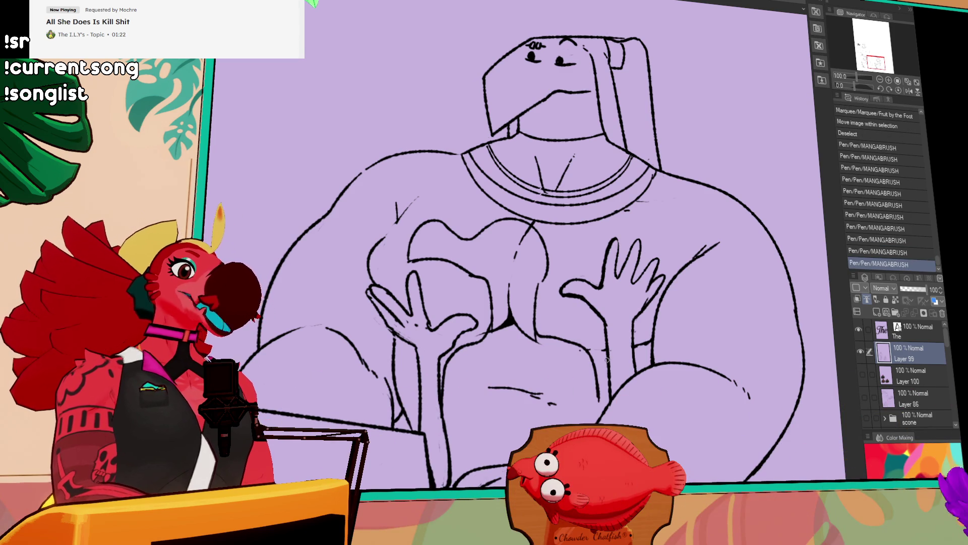
pyautogui.moveTo(625, 319); pyautogui.dragTo(602, 401)
pyautogui.moveTo(606, 364); pyautogui.dragTo(607, 400)
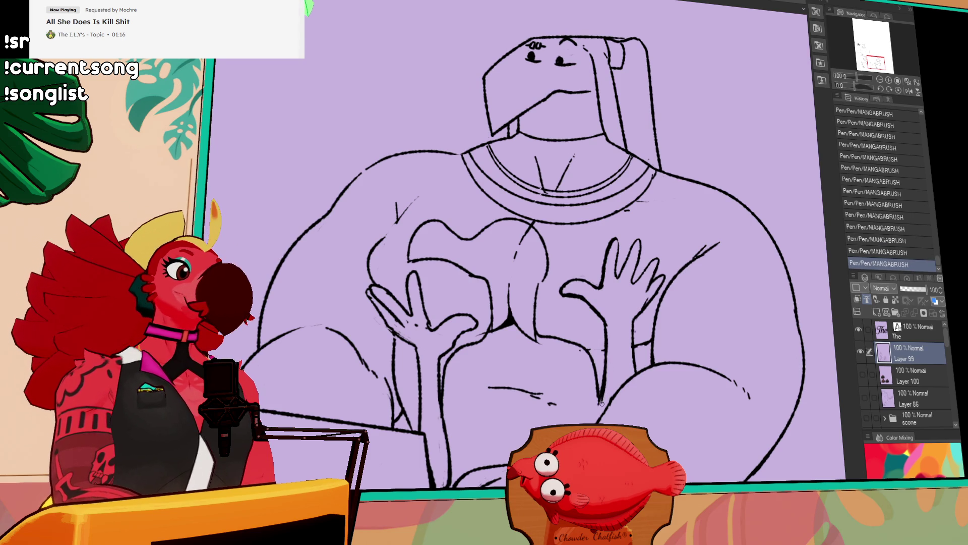
pyautogui.moveTo(627, 348); pyautogui.dragTo(624, 356)
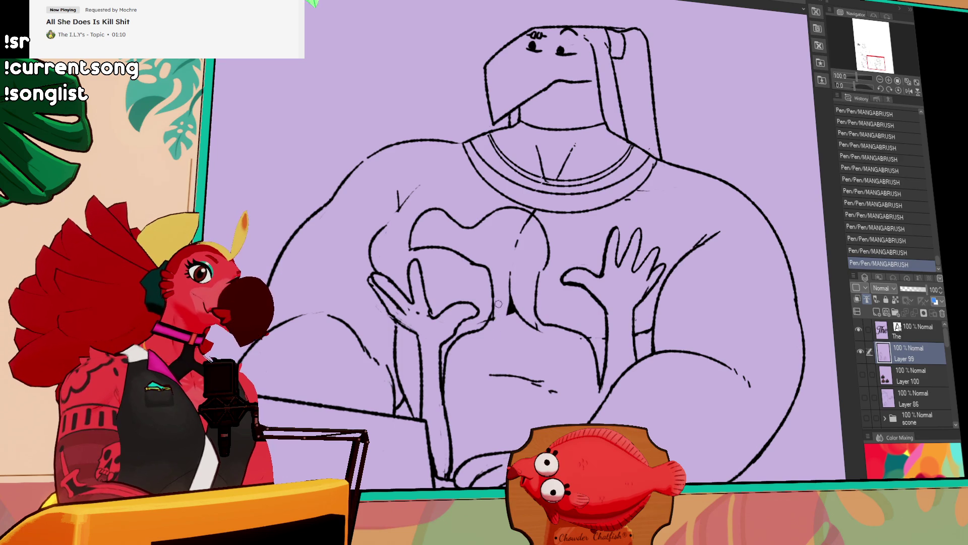
pyautogui.moveTo(549, 297)
pyautogui.mouseDown()
pyautogui.moveTo(560, 318)
pyautogui.moveTo(617, 350)
pyautogui.mouseUp()
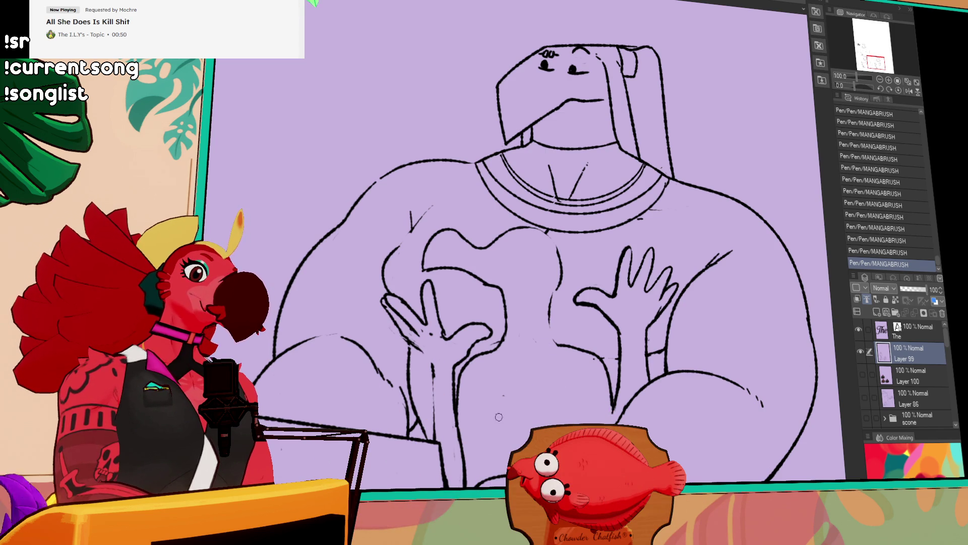
pyautogui.hotkey('ctrl', 'z')
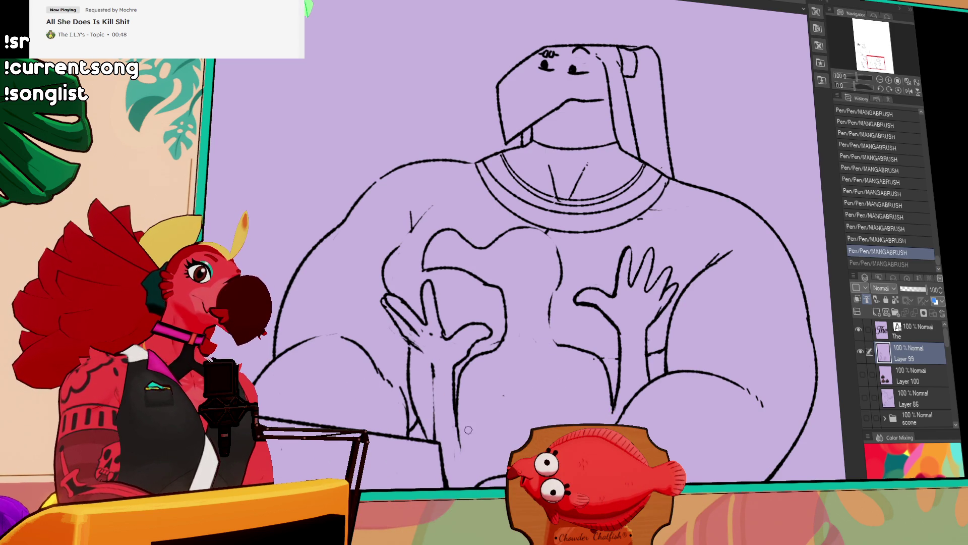
# Step: Bring the chest and hands into view and try a trial stroke on the chest
pyautogui.hotkey('ctrl', 'y')
pyautogui.moveTo(667, 245); pyautogui.dragTo(672, 248)
pyautogui.moveTo(570, 141)
pyautogui.mouseDown()
pyautogui.moveTo(601, 226)
pyautogui.moveTo(574, 162)
pyautogui.mouseUp()
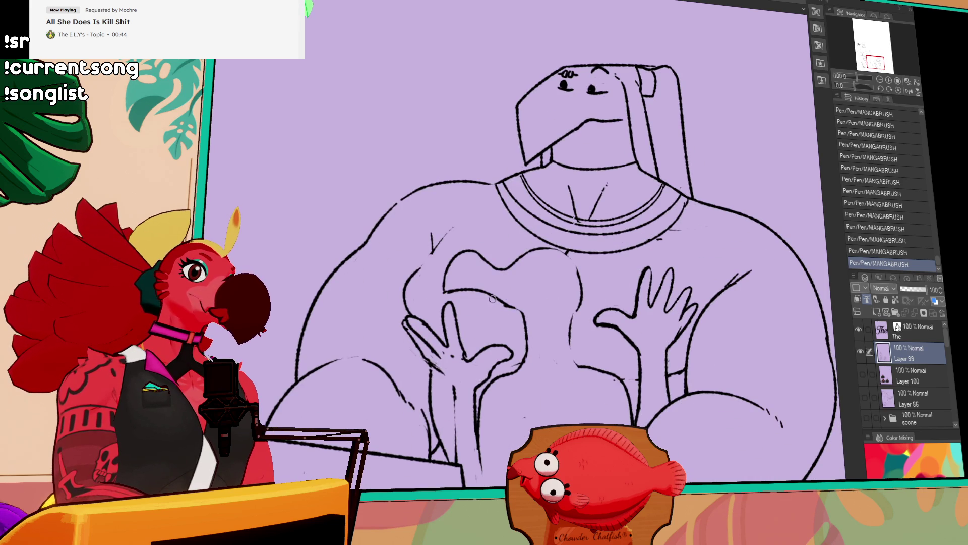
pyautogui.moveTo(484, 301); pyautogui.dragTo(527, 317)
pyautogui.hotkey('ctrl', 'z')
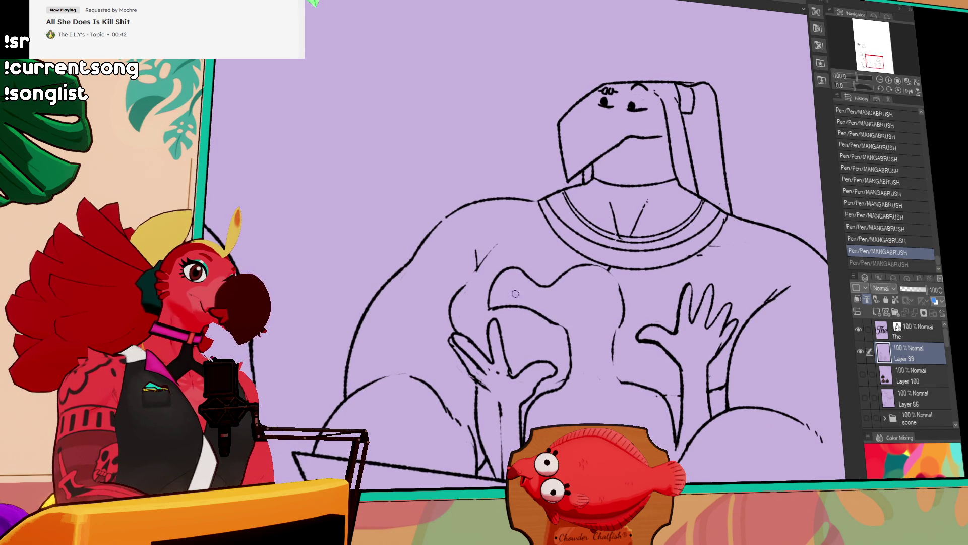
pyautogui.hotkey('ctrl', 'y')
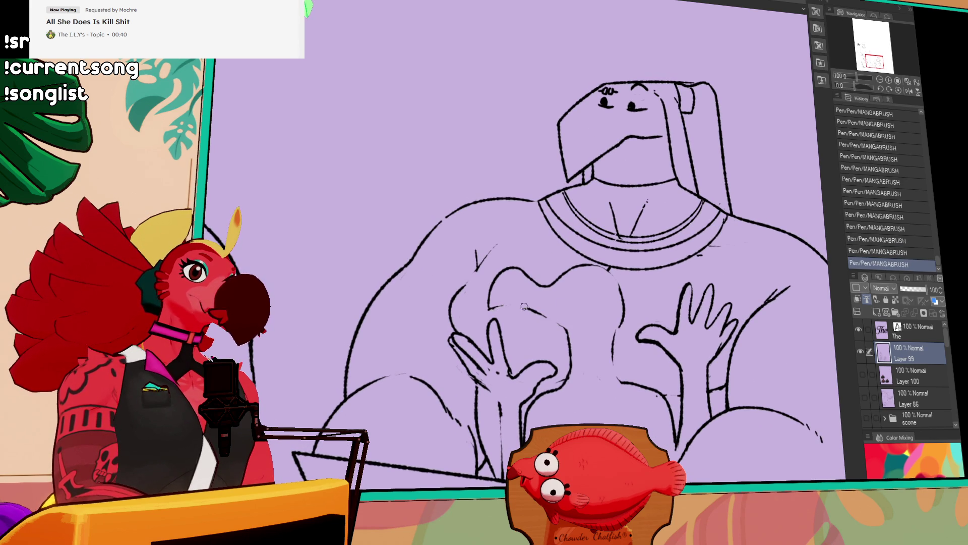
pyautogui.moveTo(658, 318); pyautogui.dragTo(602, 289)
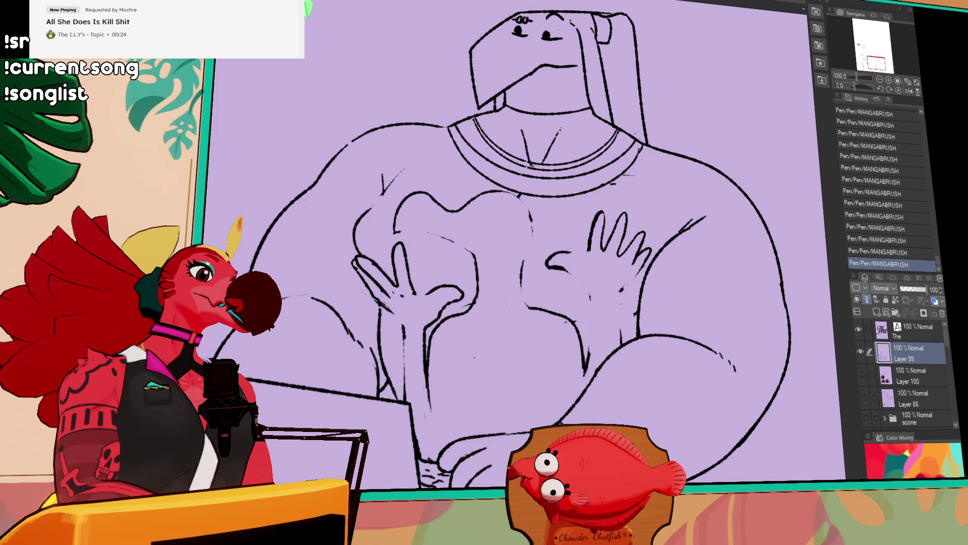
pyautogui.moveTo(479, 286); pyautogui.dragTo(530, 331)
pyautogui.hotkey('ctrl', 'z')
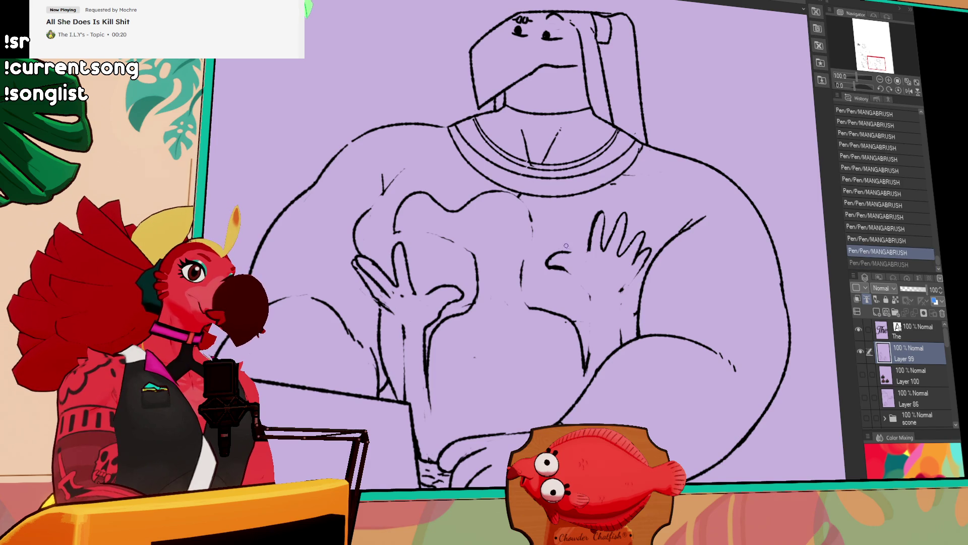
pyautogui.hotkey('ctrl', 'z')
# Step: Ink short hatch lines and detail strokes around the right-side hand on the chest
pyautogui.moveTo(558, 244); pyautogui.dragTo(590, 247)
pyautogui.hotkey('ctrl', 'z')
pyautogui.hotkey('ctrl', 'z')
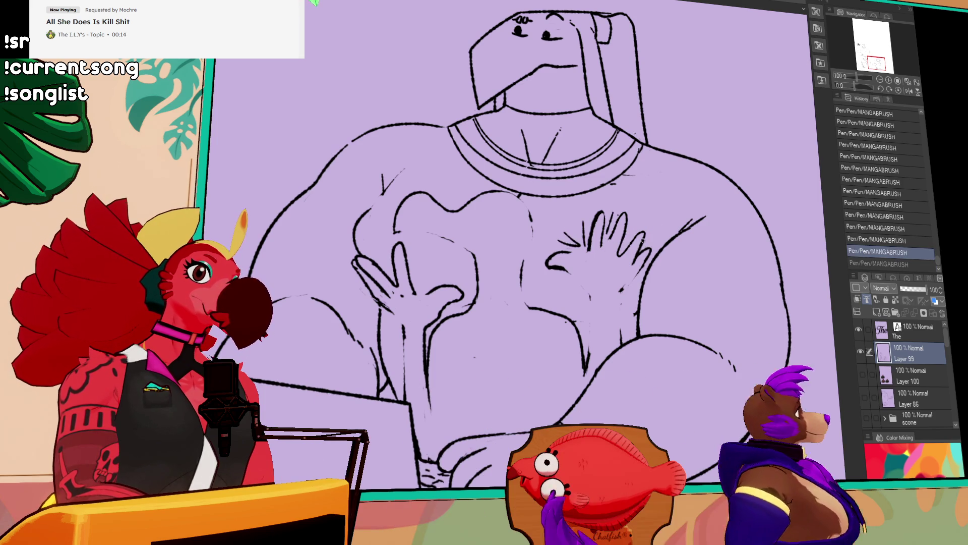
pyautogui.hotkey('ctrl', 'y')
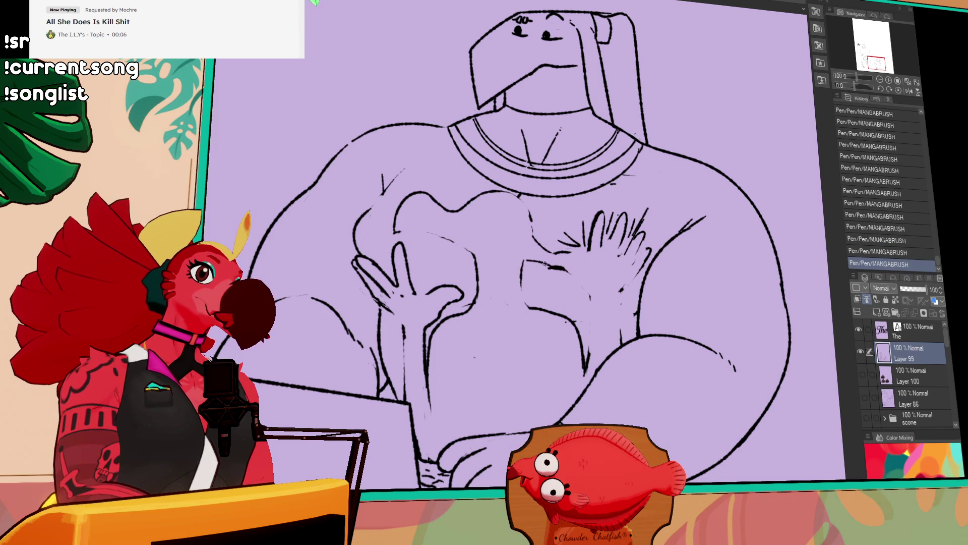
pyautogui.hotkey('ctrl', 'z')
pyautogui.moveTo(525, 261); pyautogui.dragTo(542, 278)
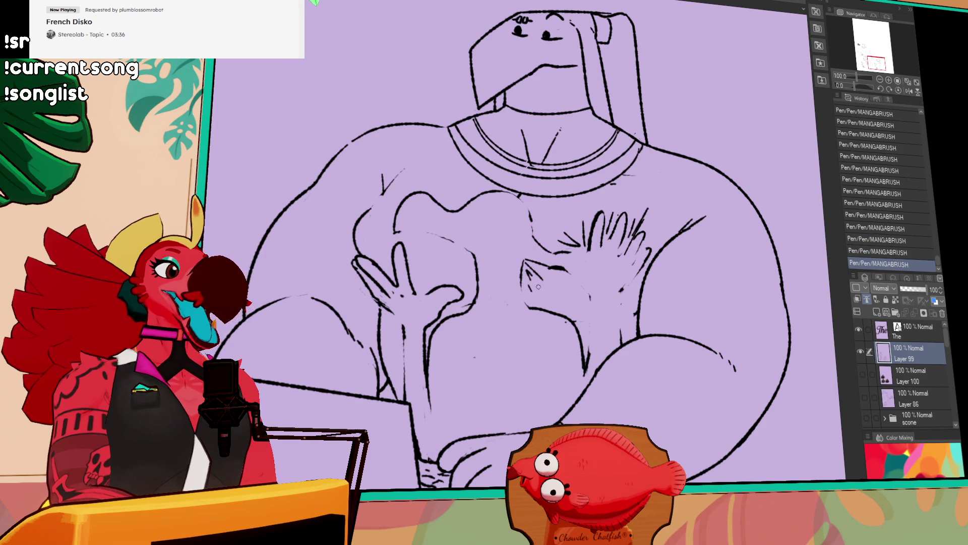
pyautogui.moveTo(527, 286); pyautogui.dragTo(536, 295)
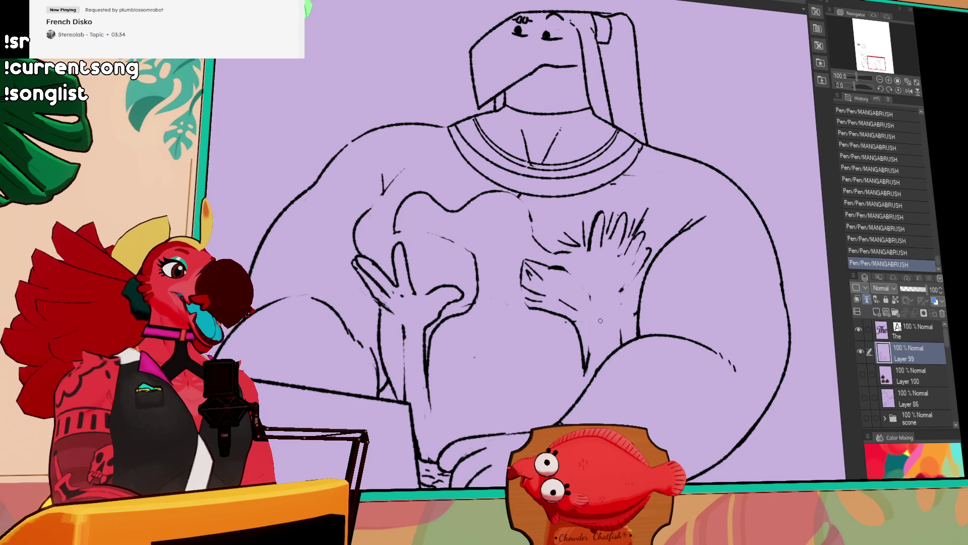
pyautogui.moveTo(469, 308); pyautogui.dragTo(510, 313)
pyautogui.hotkey('ctrl', 'z')
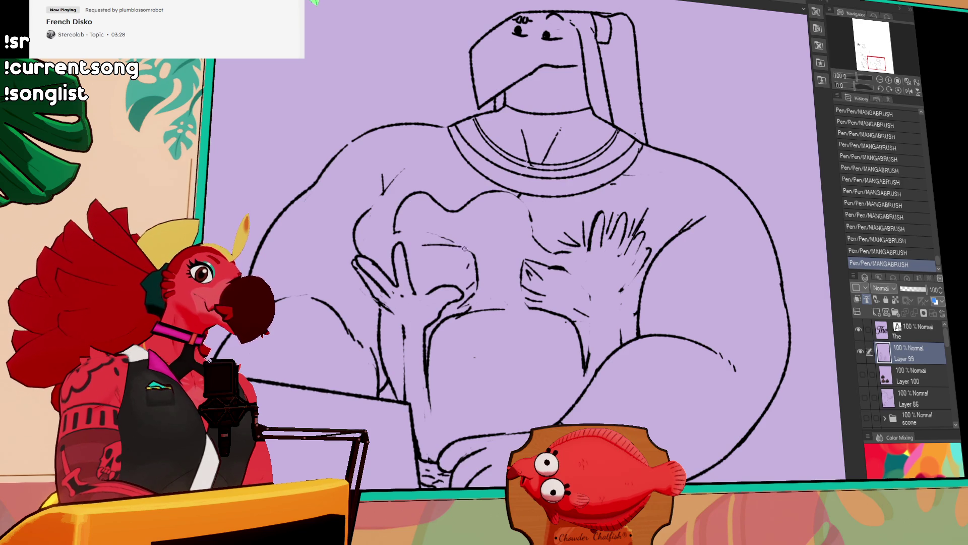
pyautogui.hotkey('ctrl', 'z')
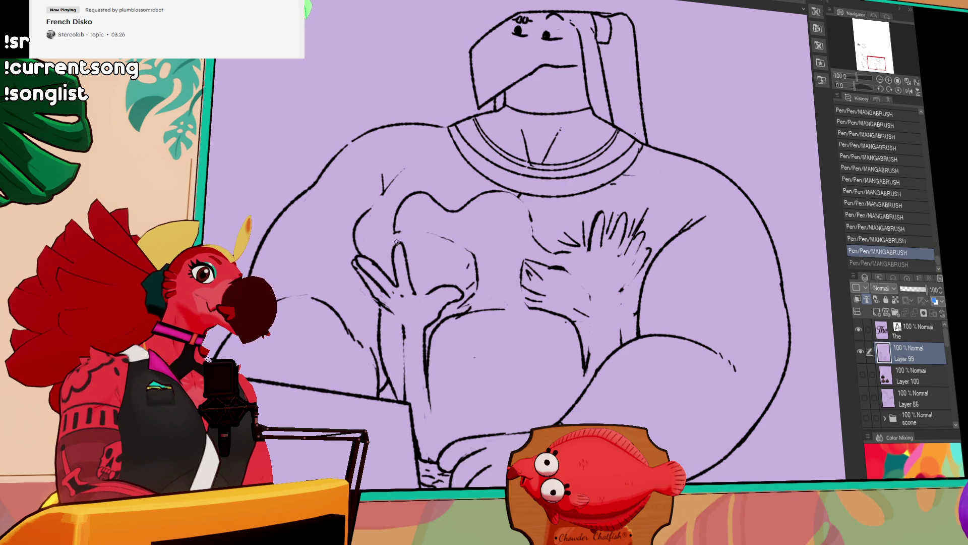
pyautogui.hotkey('ctrl', 'y')
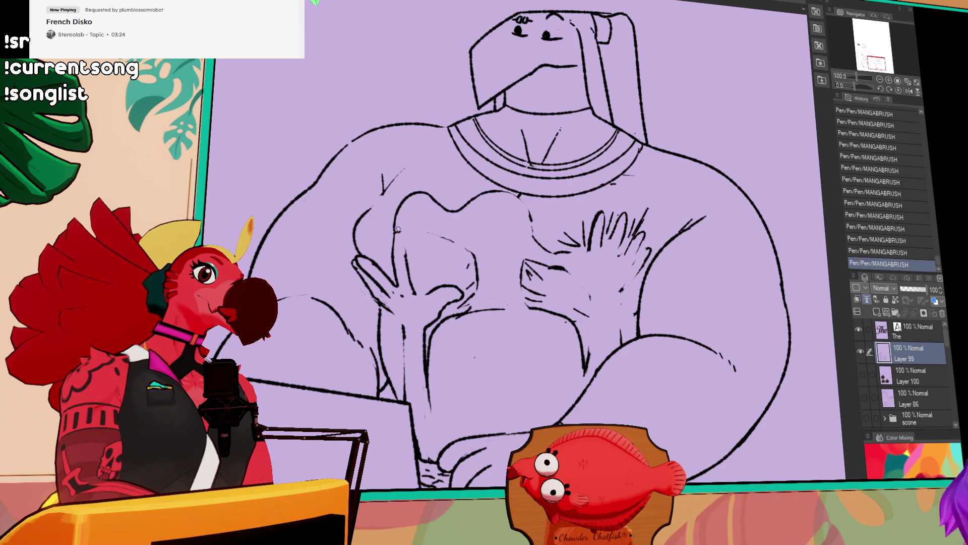
pyautogui.moveTo(521, 275); pyautogui.dragTo(527, 280)
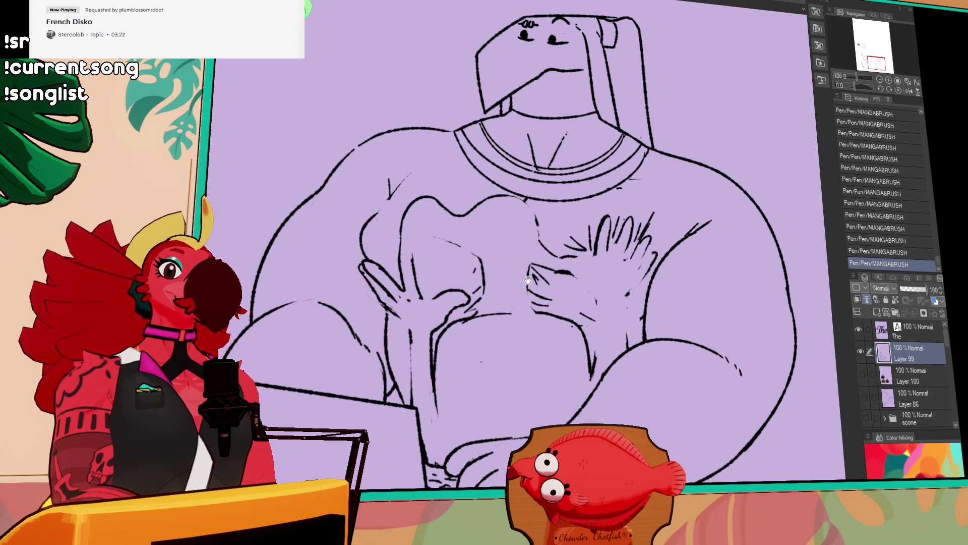
# Step: Ink short hatch strokes beside the left-side hand, comparing them with repeated undo and redo
pyautogui.hotkey('ctrl', 'z')
pyautogui.moveTo(414, 260); pyautogui.dragTo(425, 255)
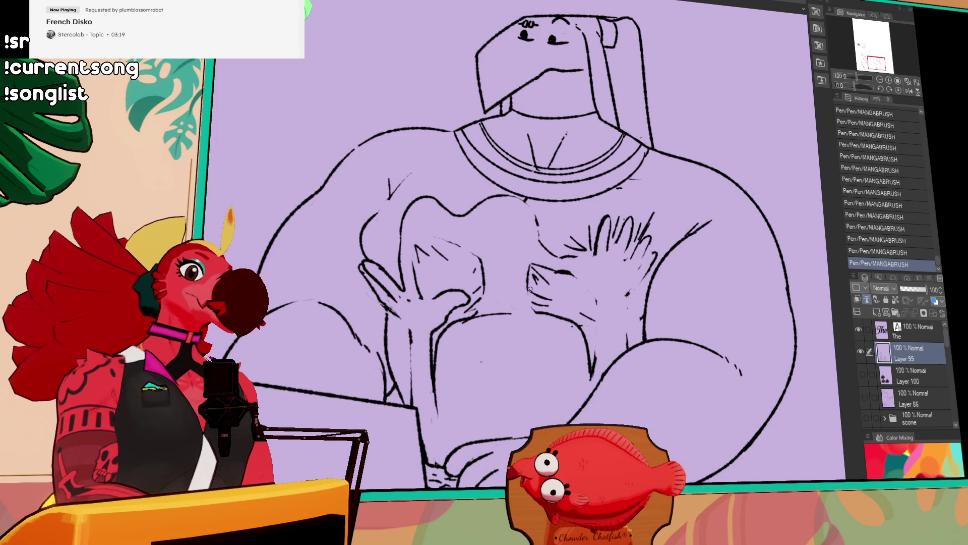
pyautogui.moveTo(634, 255); pyautogui.dragTo(648, 263)
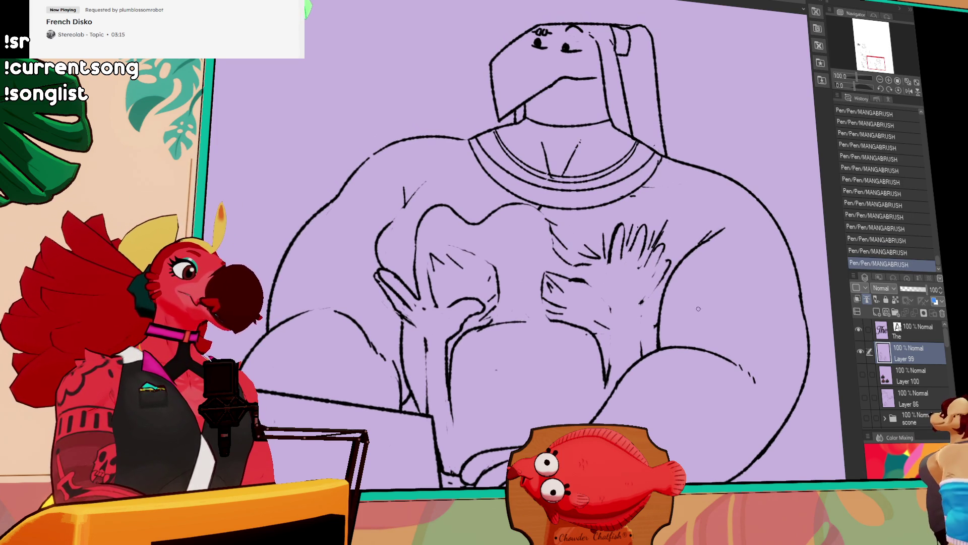
pyautogui.hotkey('ctrl', 'z')
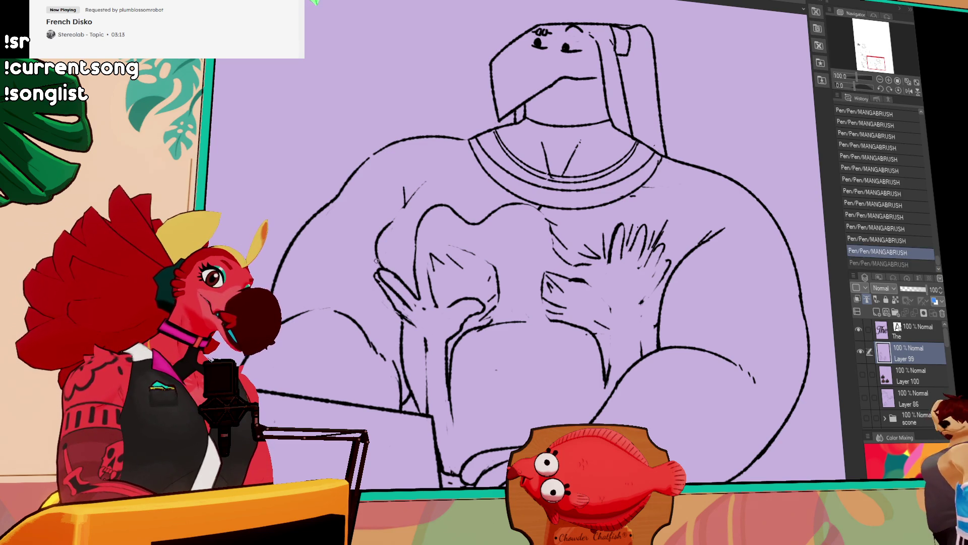
pyautogui.hotkey('ctrl', 'y')
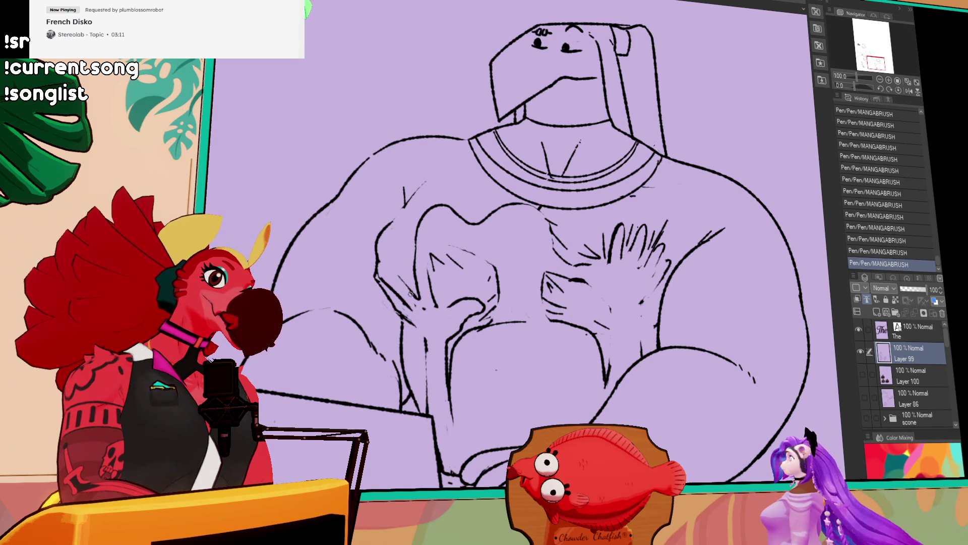
pyautogui.hotkey('ctrl', 'z')
pyautogui.hotkey('ctrl', 'z')
pyautogui.hotkey('ctrl', 'y')
pyautogui.hotkey('ctrl', 'y')
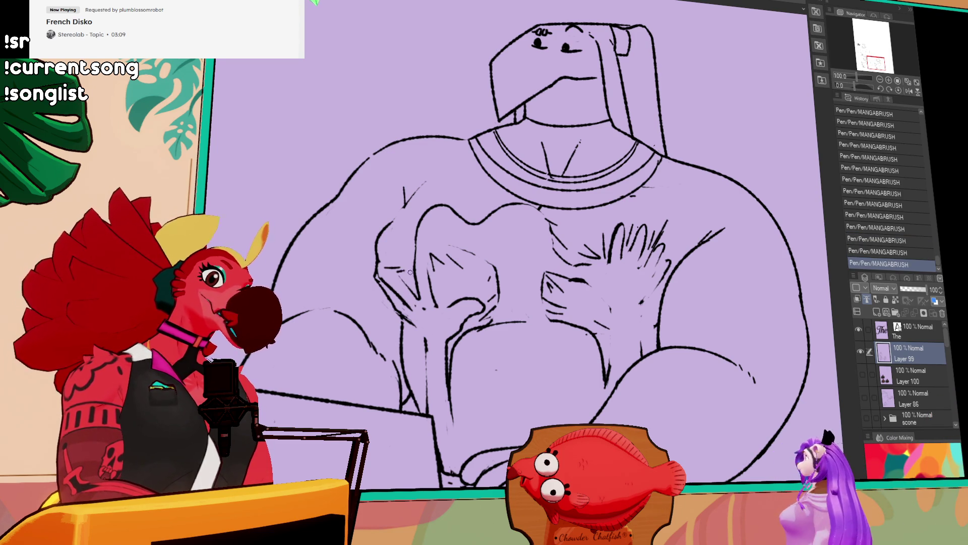
pyautogui.hotkey('ctrl', 'z')
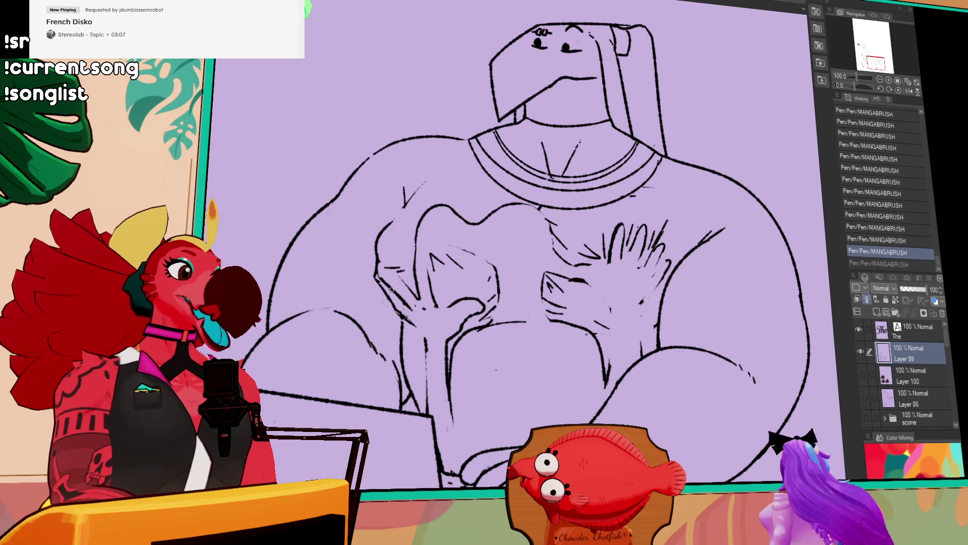
pyautogui.hotkey('ctrl', 'y')
pyautogui.hotkey('ctrl', 'z')
pyautogui.hotkey('ctrl', 'y')
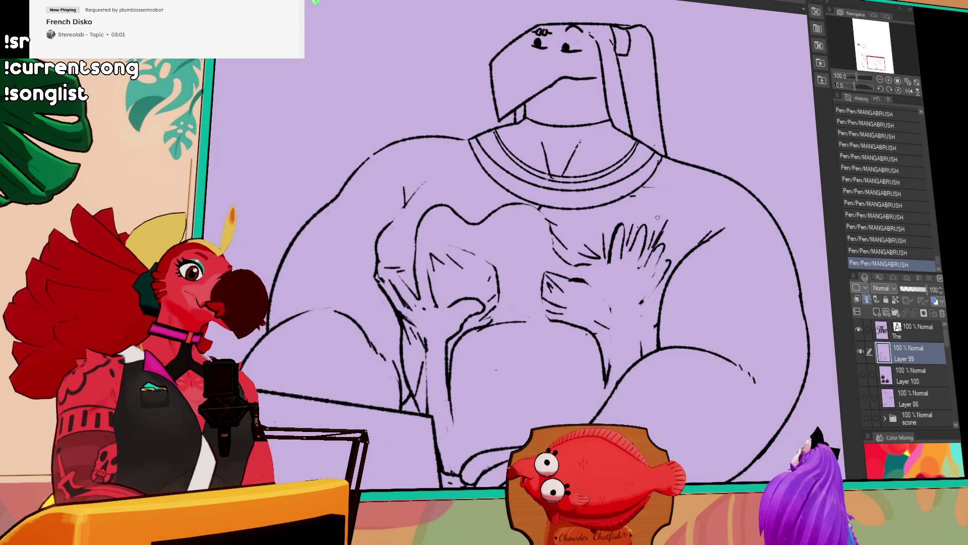
pyautogui.hotkey('ctrl', 'z')
pyautogui.hotkey('ctrl', 'y')
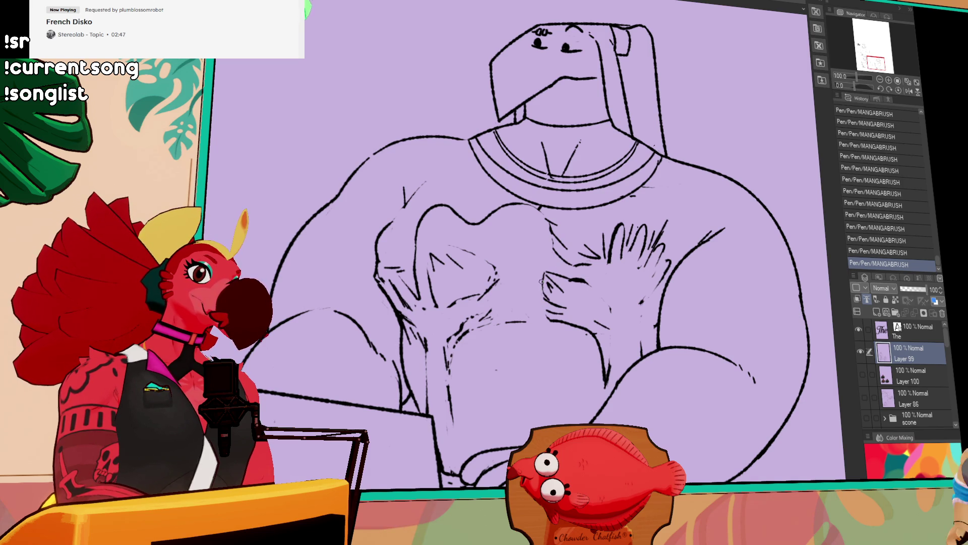
pyautogui.moveTo(618, 329); pyautogui.dragTo(622, 313)
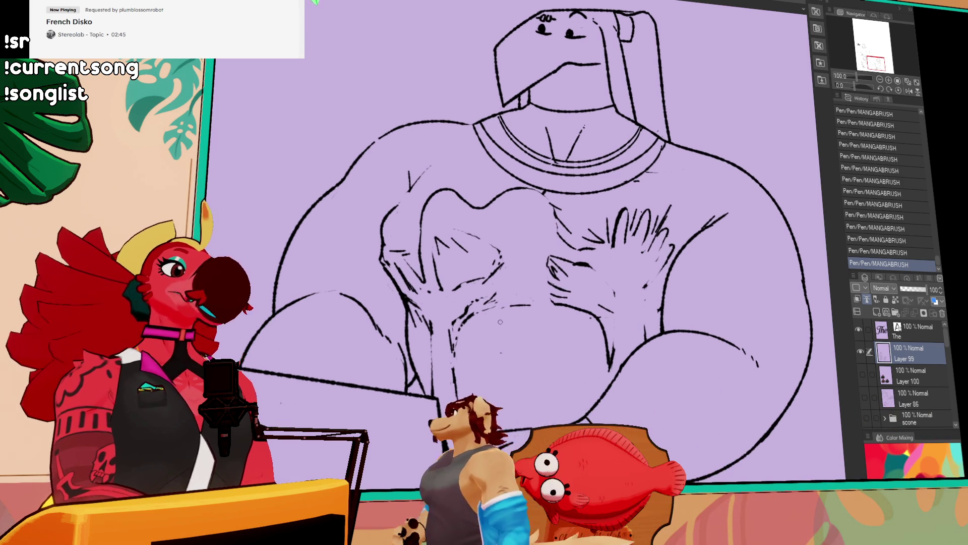
# Step: Compare the chest hatch strokes with undo and redo while panning, then drop the final stroke
pyautogui.hotkey('ctrl', 'z')
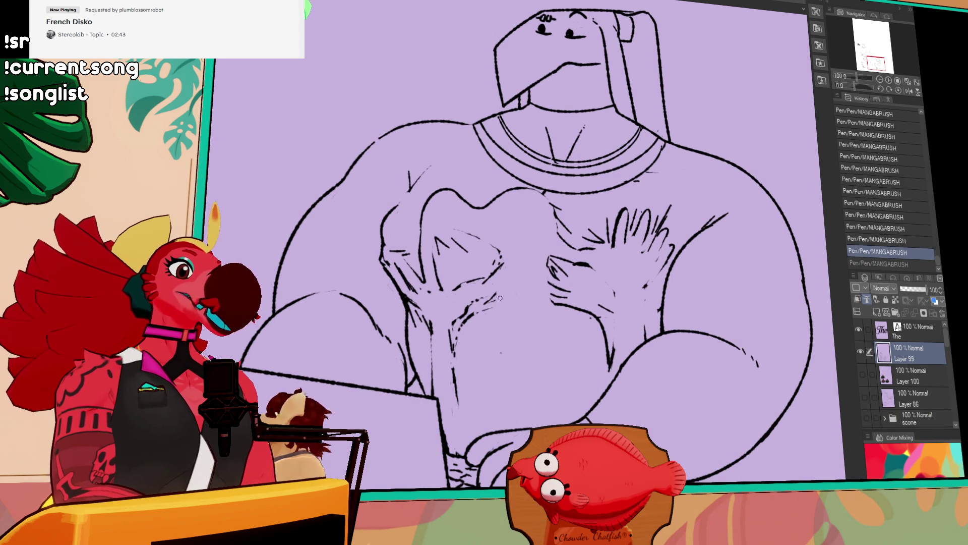
pyautogui.hotkey('ctrl', 'y')
pyautogui.hotkey('ctrl', 'z')
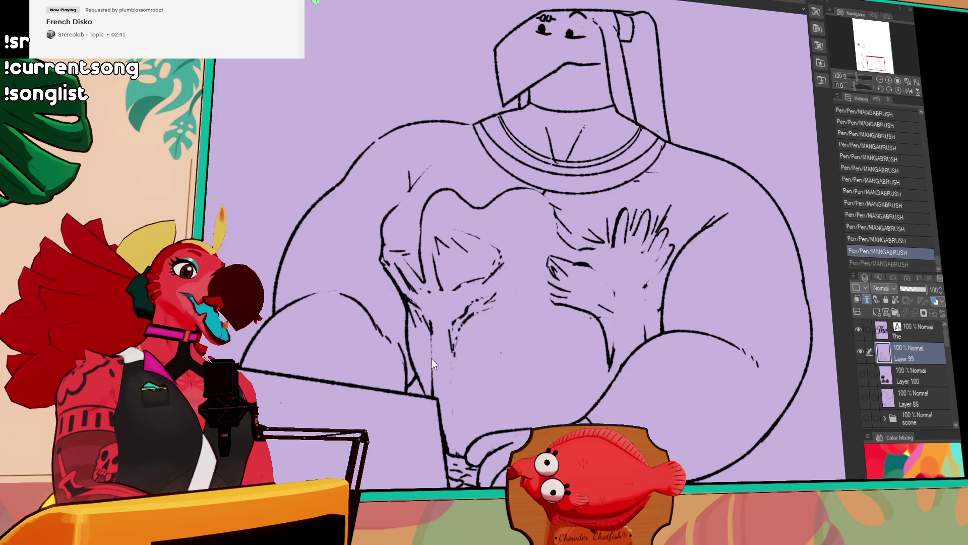
pyautogui.hotkey('ctrl', 'y')
pyautogui.moveTo(674, 308)
pyautogui.mouseDown()
pyautogui.moveTo(640, 337)
pyautogui.moveTo(644, 346)
pyautogui.moveTo(572, 372)
pyautogui.mouseUp()
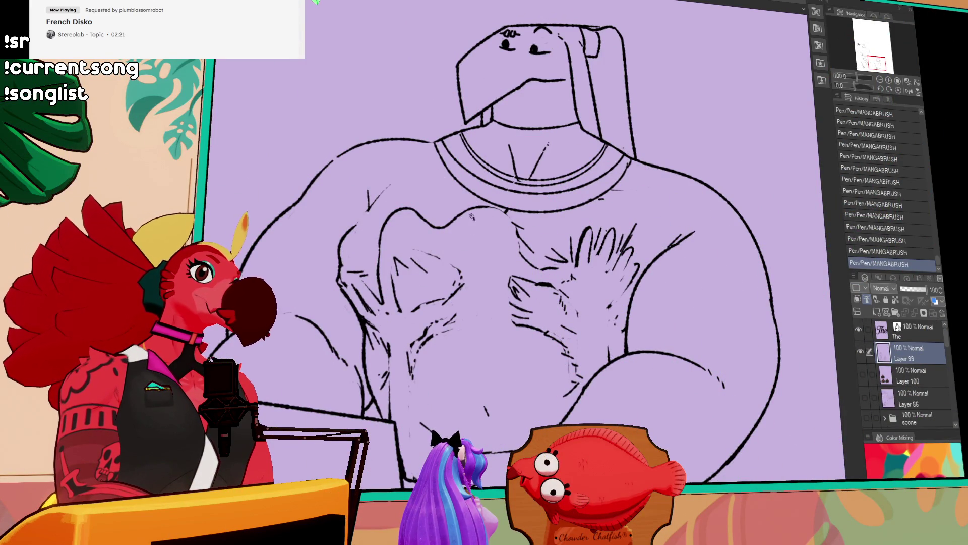
pyautogui.hotkey('ctrl', 'z')
pyautogui.hotkey('ctrl', 'z')
pyautogui.hotkey('ctrl', 'z')
pyautogui.hotkey('ctrl', 'y')
pyautogui.hotkey('ctrl', 'y')
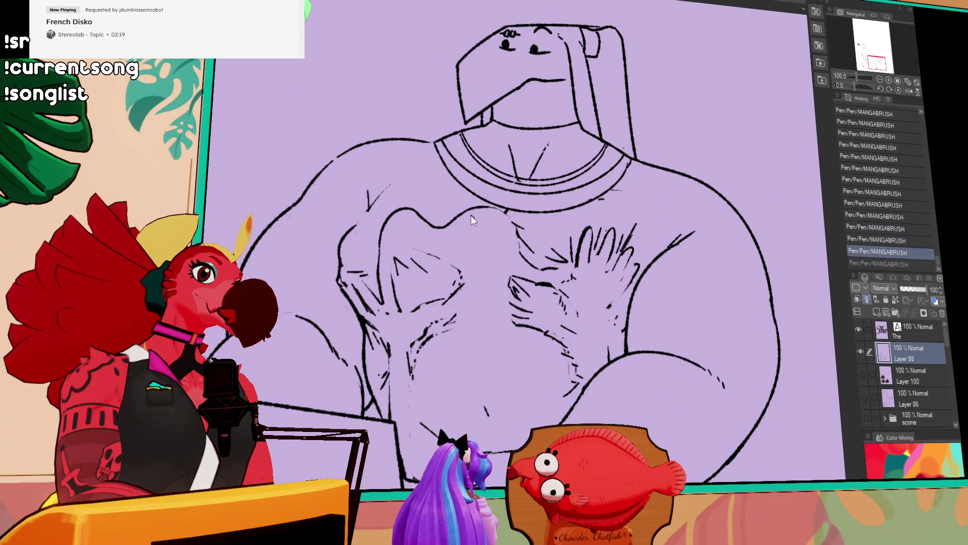
pyautogui.hotkey('ctrl', 'y')
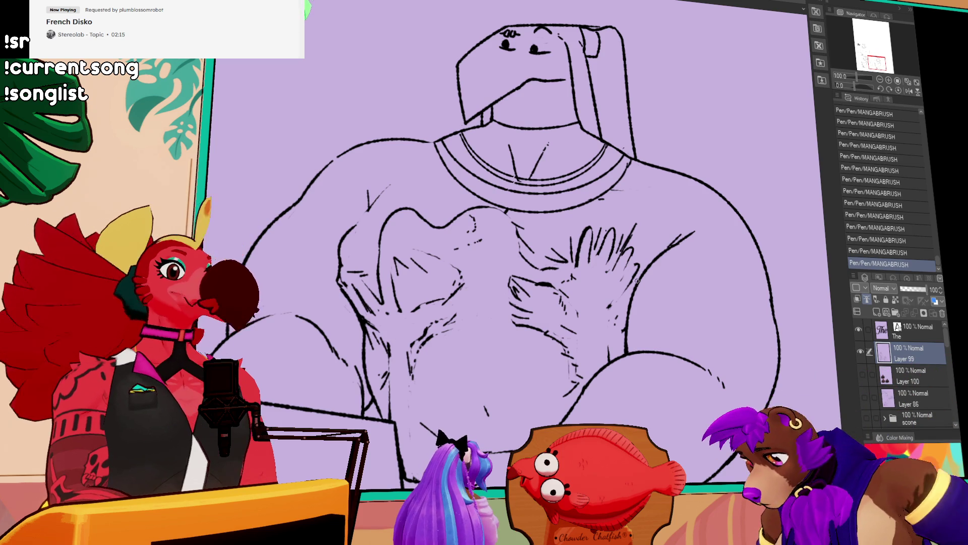
pyautogui.scroll(-1, 630, 298)
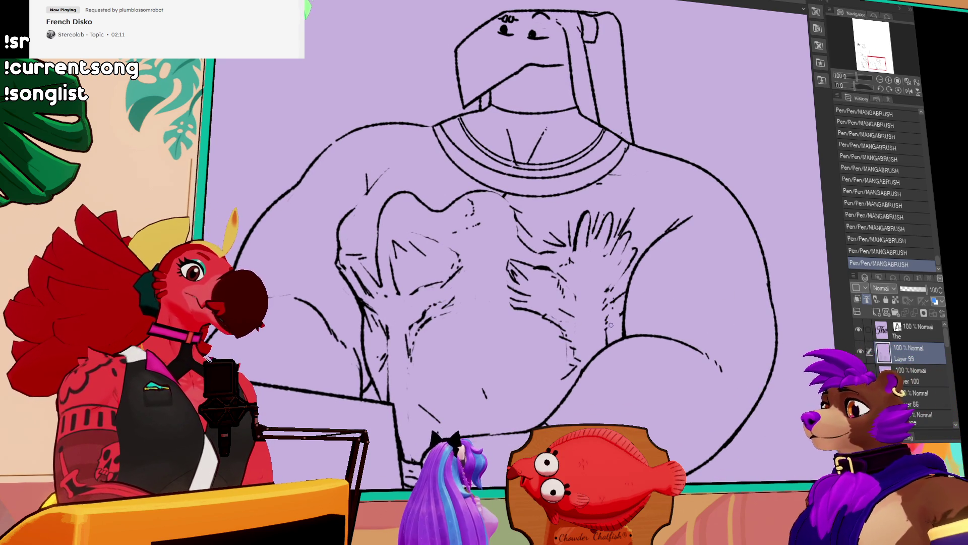
pyautogui.hotkey('ctrl', 'y')
pyautogui.hotkey('ctrl', 'y')
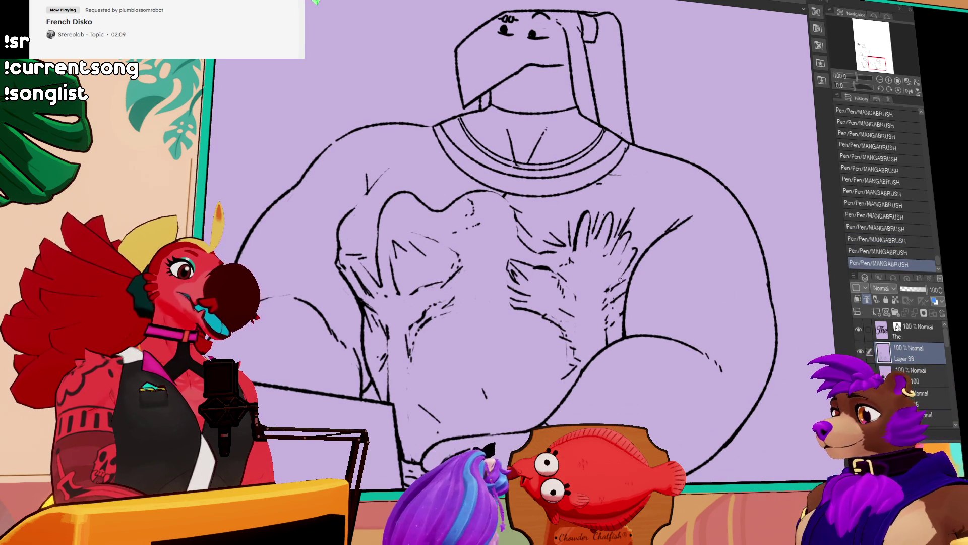
pyautogui.moveTo(478, 370)
pyautogui.mouseDown()
pyautogui.moveTo(511, 368)
pyautogui.moveTo(524, 398)
pyautogui.mouseUp()
pyautogui.hotkey('ctrl', 'z')
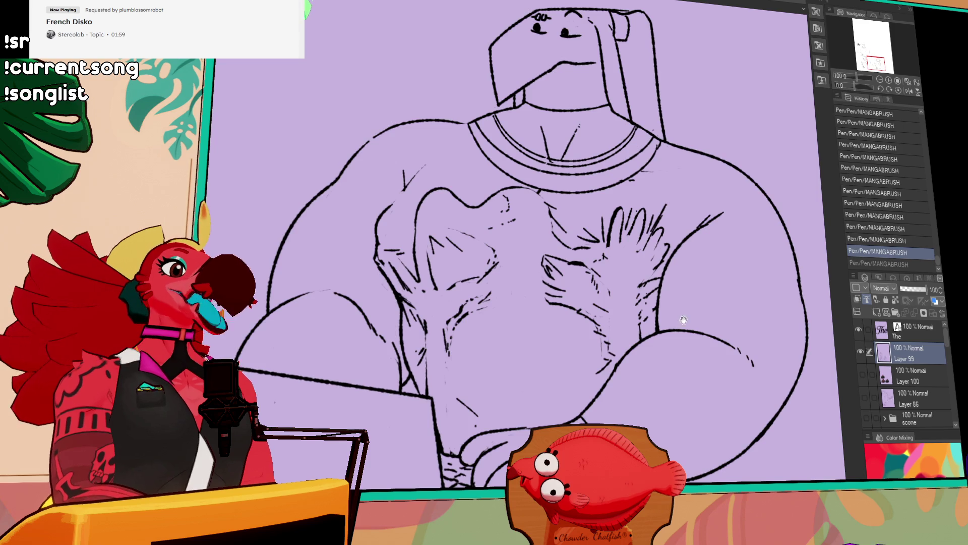
# Step: Toggle the latest fur stroke on the chest on and off to compare, keeping it
pyautogui.moveTo(683, 319); pyautogui.dragTo(657, 318)
pyautogui.hotkey('ctrl', 'y')
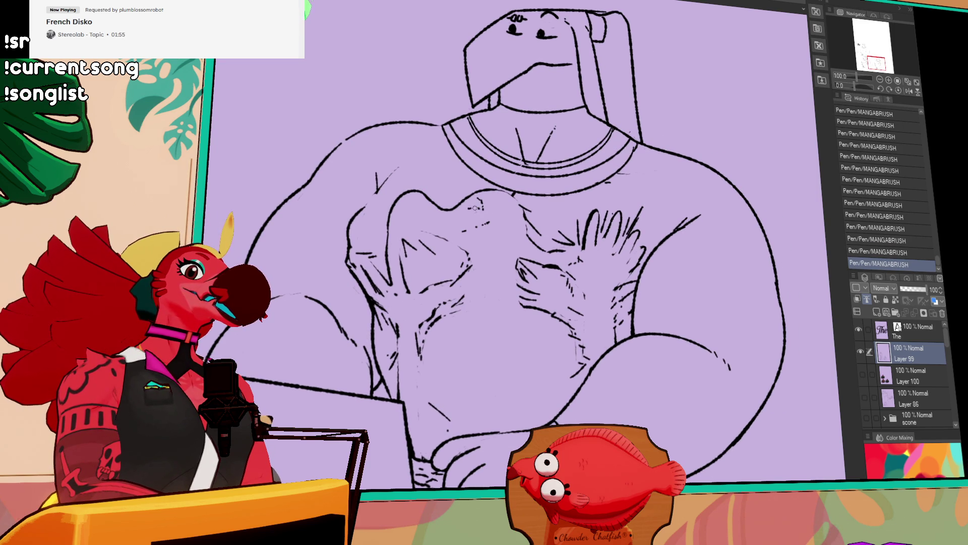
pyautogui.hotkey('ctrl', 'z')
pyautogui.hotkey('ctrl', 'y')
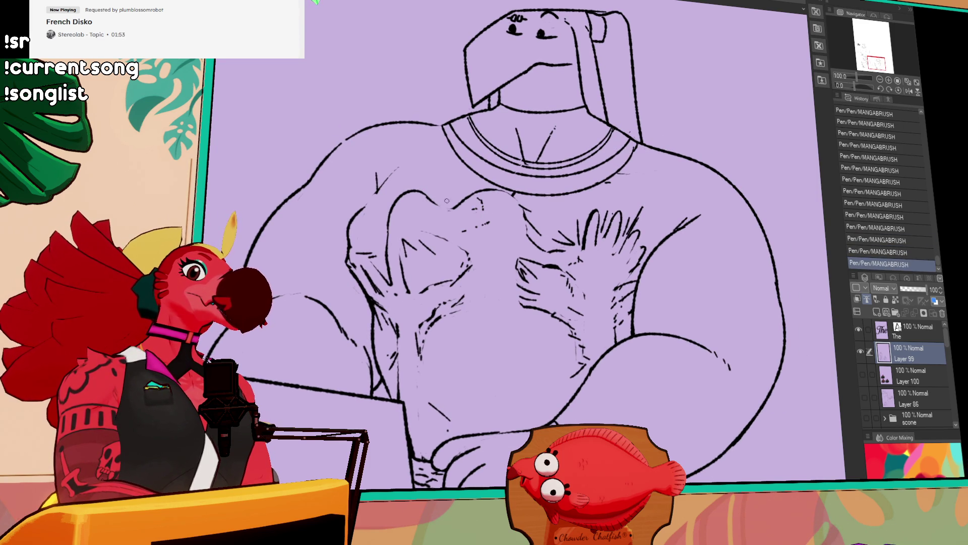
pyautogui.hotkey('ctrl', 'z')
pyautogui.hotkey('ctrl', 'y')
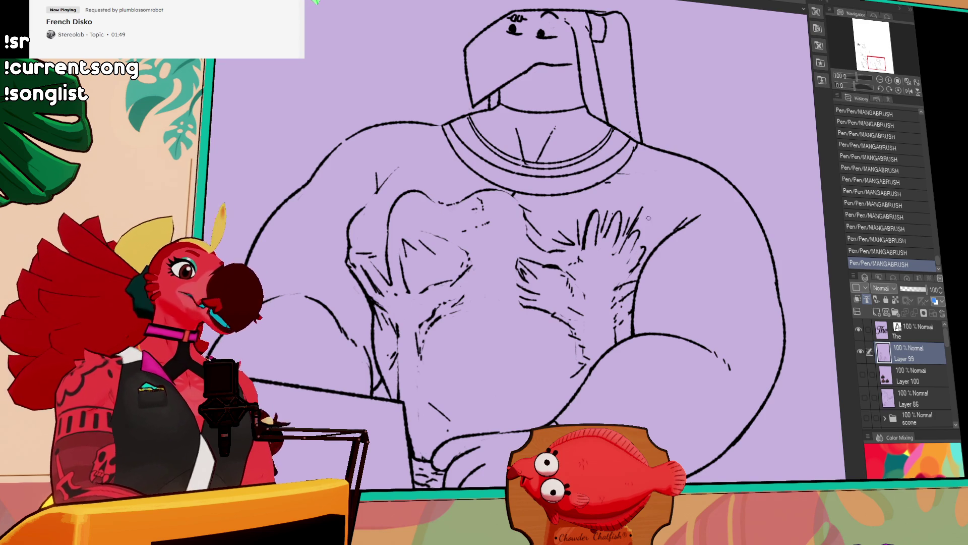
pyautogui.hotkey('ctrl', 'z')
pyautogui.hotkey('ctrl', 'y')
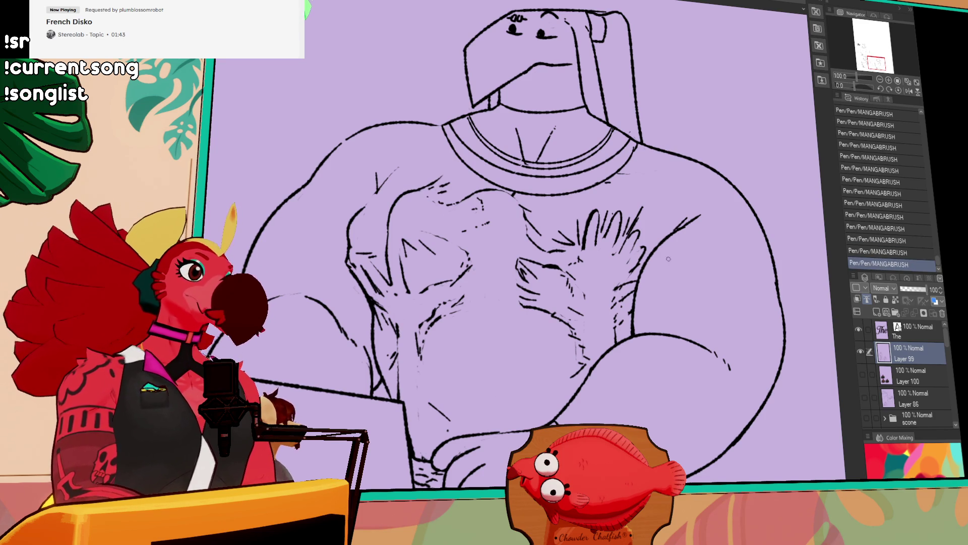
pyautogui.hotkey('ctrl', 'z')
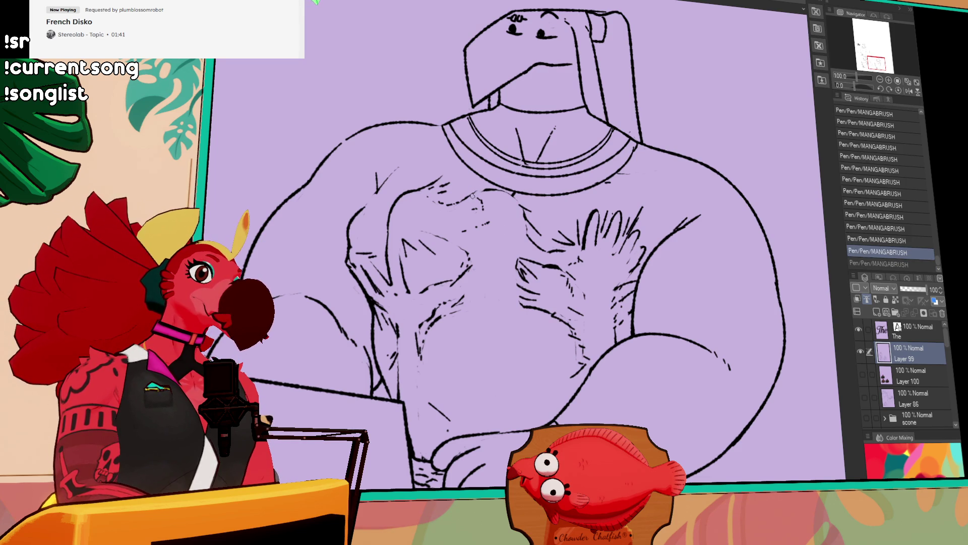
pyautogui.hotkey('ctrl', 'y')
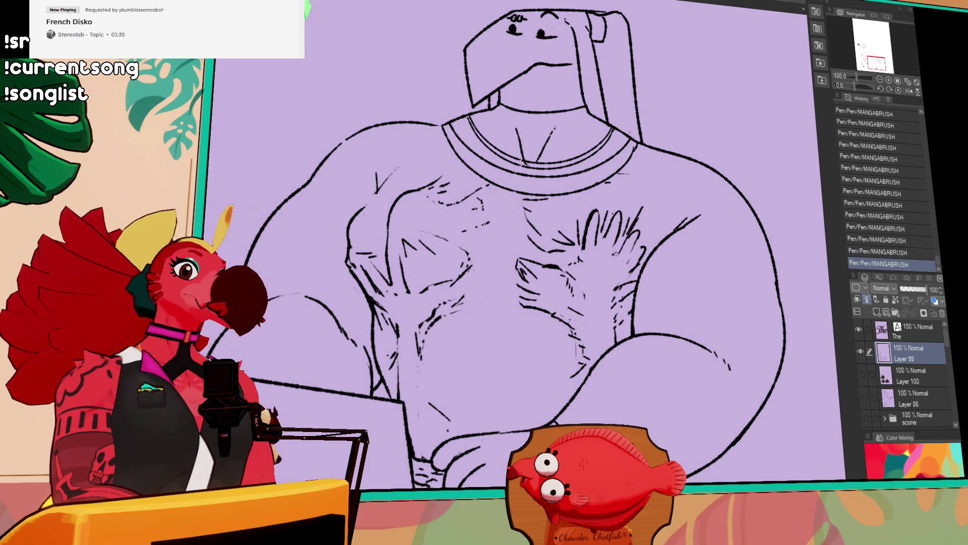
# Step: Reframe the chest and belly and confirm the final fur hatching stroke
pyautogui.moveTo(680, 370); pyautogui.dragTo(682, 373)
pyautogui.moveTo(617, 368)
pyautogui.mouseDown()
pyautogui.moveTo(657, 358)
pyautogui.moveTo(656, 348)
pyautogui.mouseUp()
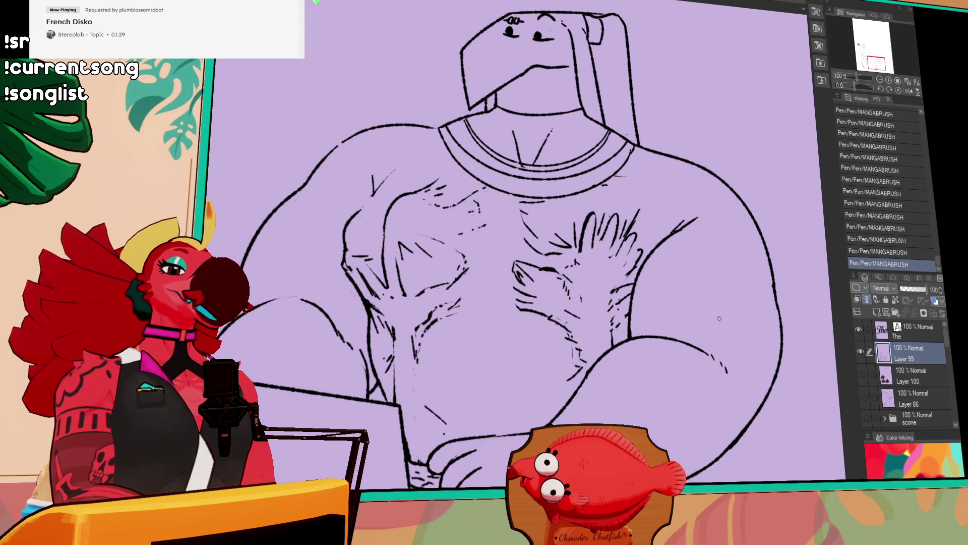
pyautogui.moveTo(608, 338); pyautogui.dragTo(620, 327)
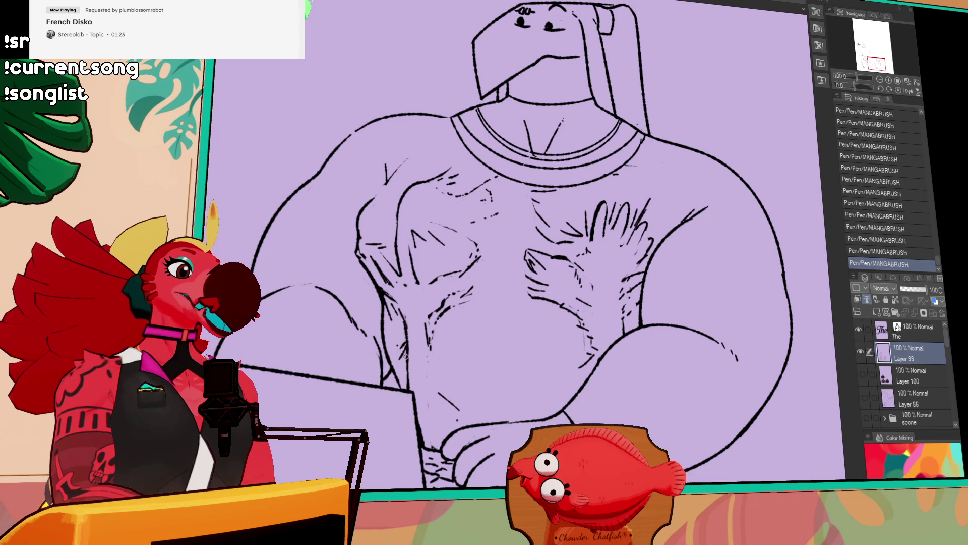
pyautogui.moveTo(683, 314); pyautogui.dragTo(689, 314)
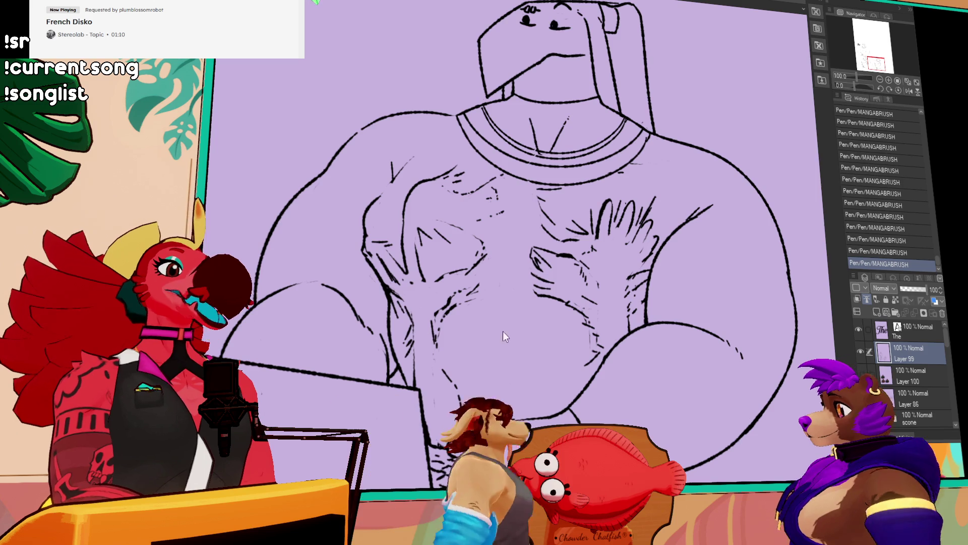
pyautogui.hotkey('ctrl', 'z')
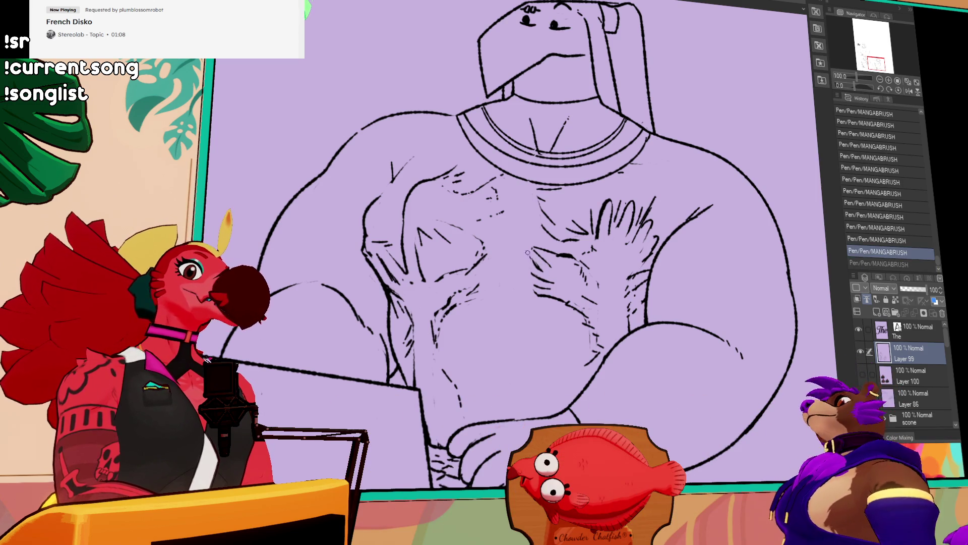
pyautogui.hotkey('ctrl', 'y')
pyautogui.scroll(1, 600, 230)
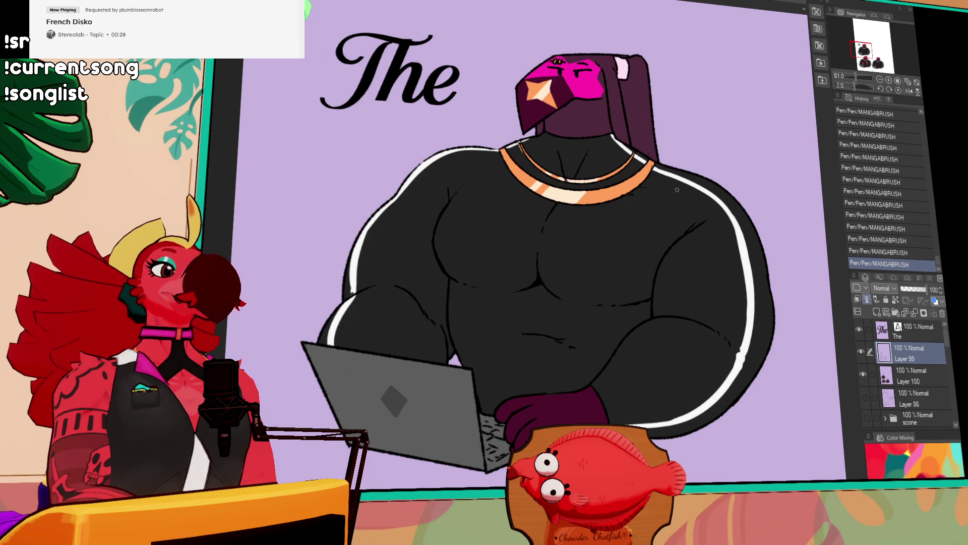
# Step: Lasso the coloured character on Layer 100, move it about 30 px right, then deselect
pyautogui.scroll(-2, 660, 291)
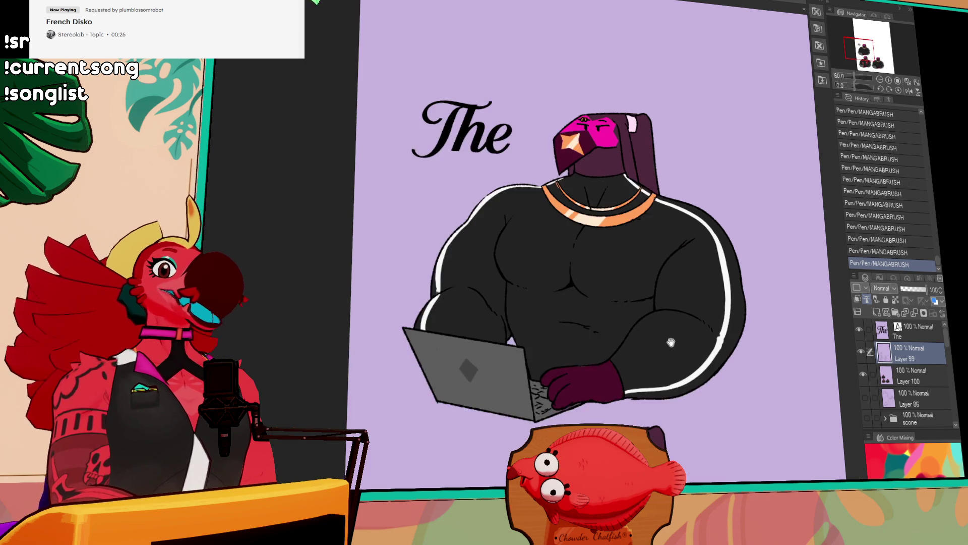
pyautogui.moveTo(678, 357); pyautogui.dragTo(555, 116)
pyautogui.scroll(3, 629, 251)
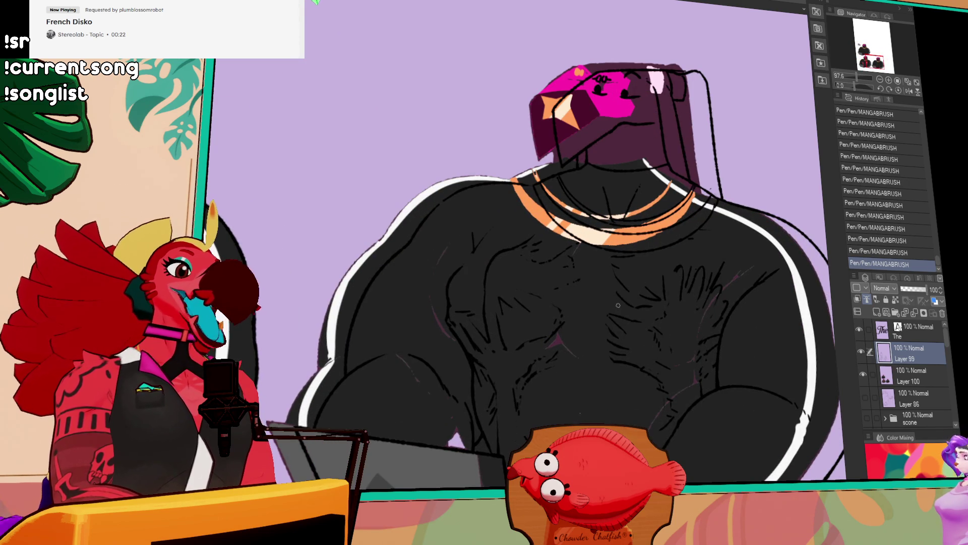
pyautogui.hotkey('ctrl', '-')
pyautogui.click(907, 375)
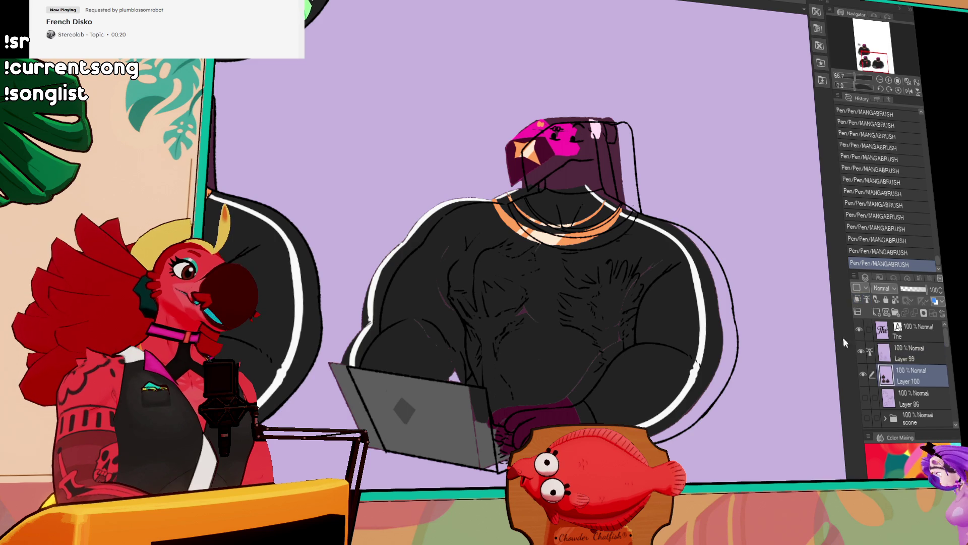
pyautogui.moveTo(325, 473)
pyautogui.mouseDown()
pyautogui.moveTo(317, 388)
pyautogui.moveTo(449, 107)
pyautogui.moveTo(749, 449)
pyautogui.moveTo(719, 438)
pyautogui.mouseUp()
pyautogui.moveTo(738, 398); pyautogui.dragTo(751, 396)
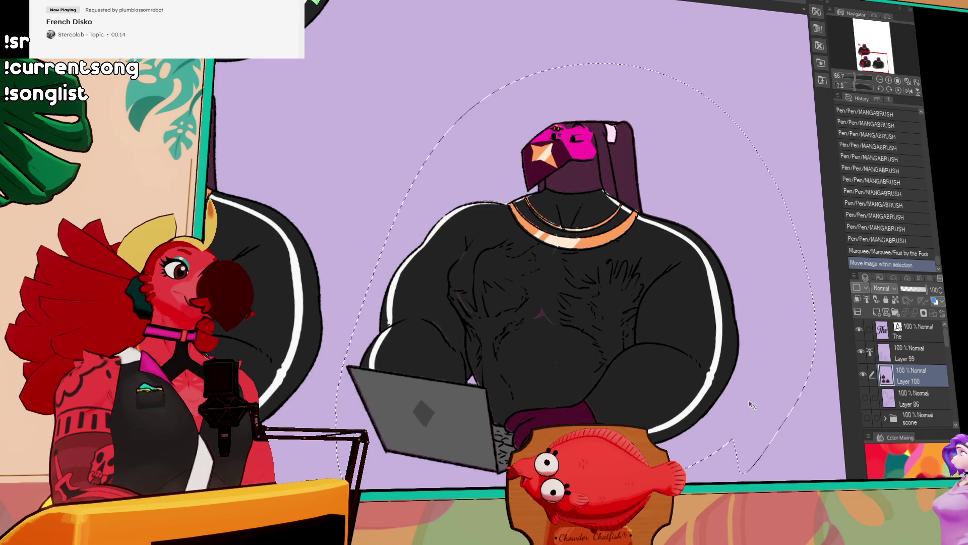
pyautogui.click(888, 81)
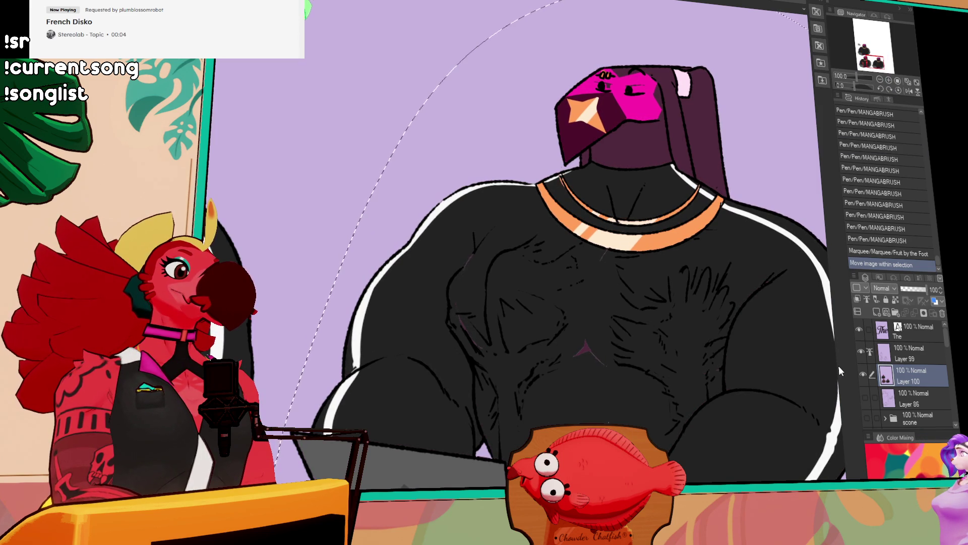
pyautogui.hotkey('ctrl', 'd')
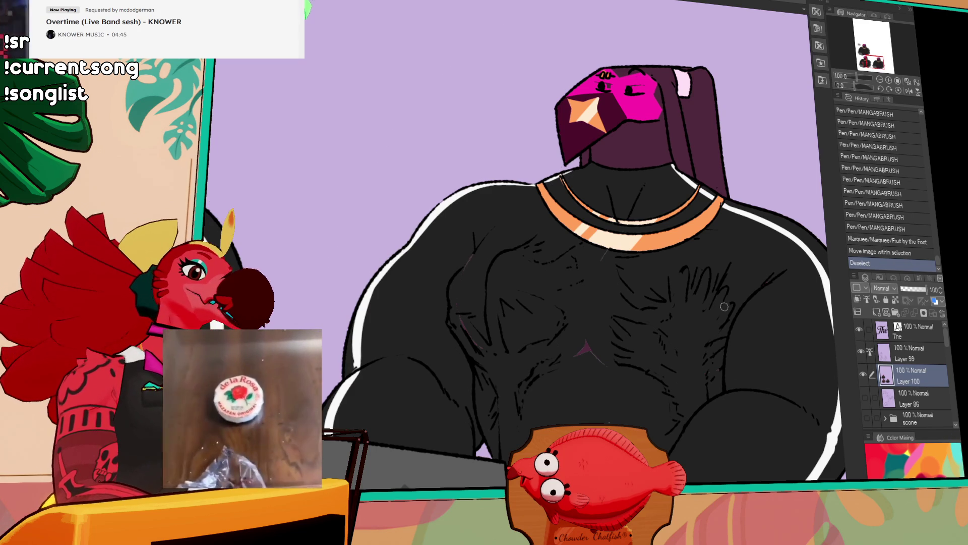
# Step: Add textured brush strokes across the character's black chest
pyautogui.moveTo(599, 363); pyautogui.dragTo(590, 353)
pyautogui.moveTo(570, 267); pyautogui.dragTo(625, 292)
pyautogui.moveTo(791, 417)
pyautogui.mouseDown()
pyautogui.moveTo(744, 337)
pyautogui.moveTo(749, 378)
pyautogui.mouseUp()
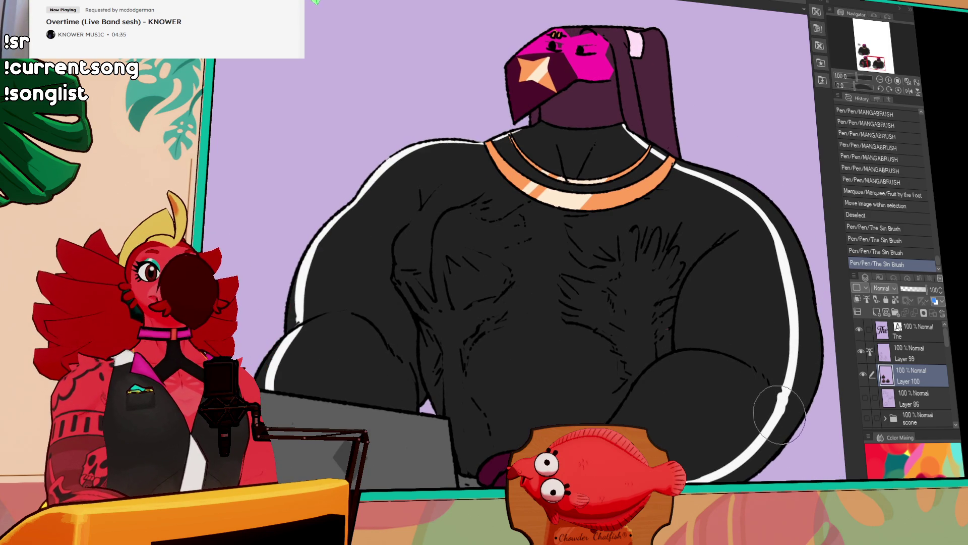
# Step: Switch back to Layer 99 and draw a first hatch stroke on the chest
pyautogui.moveTo(761, 392)
pyautogui.mouseDown()
pyautogui.moveTo(759, 411)
pyautogui.moveTo(767, 398)
pyautogui.moveTo(795, 392)
pyautogui.mouseUp()
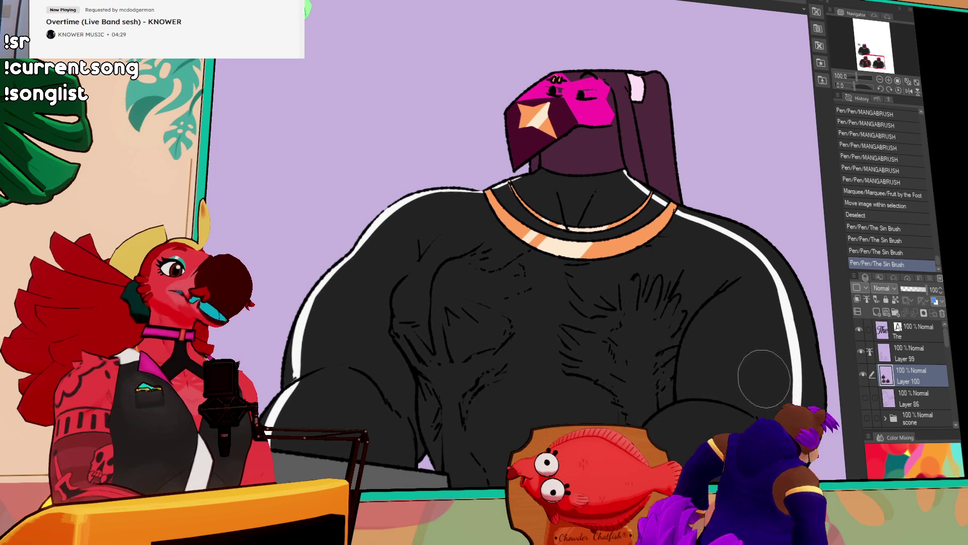
pyautogui.moveTo(763, 431); pyautogui.dragTo(763, 433)
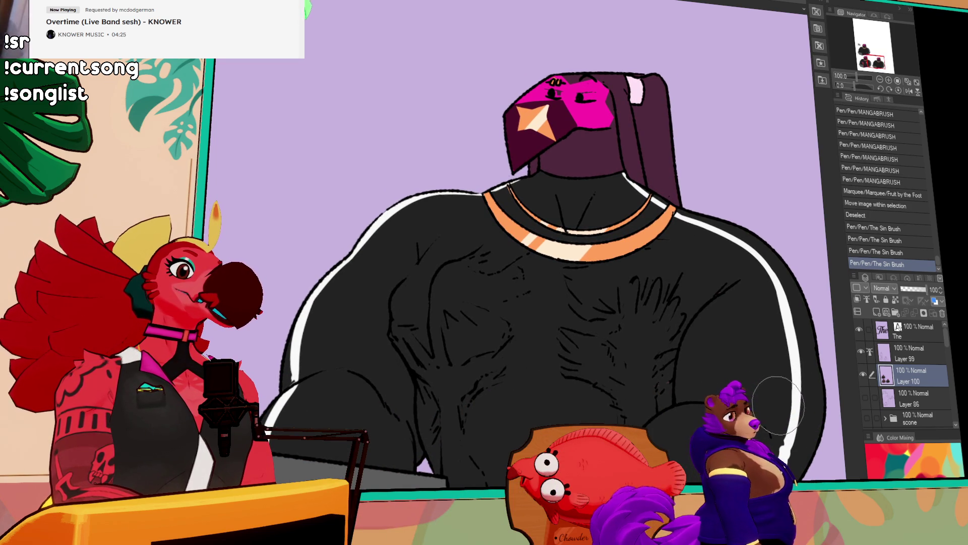
pyautogui.scroll(-3, 782, 401)
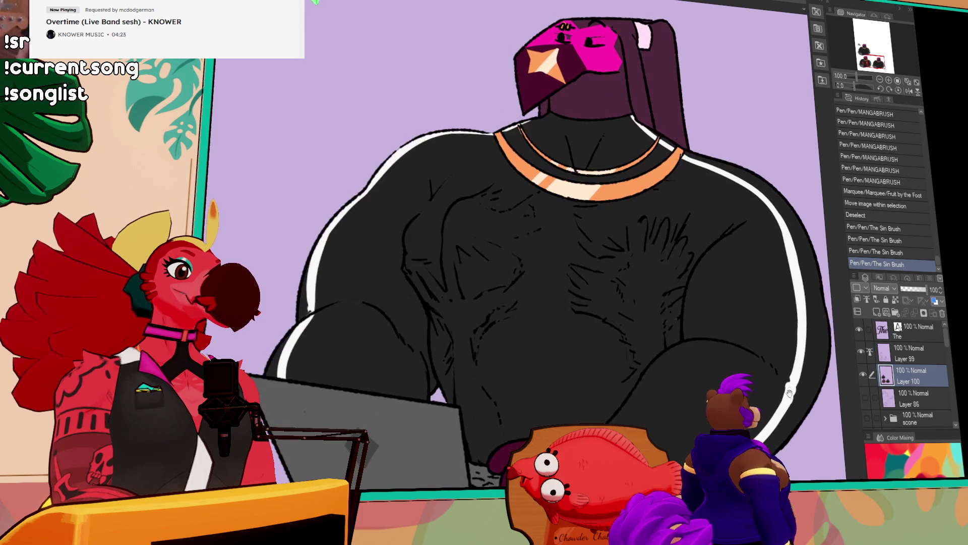
pyautogui.click(913, 353)
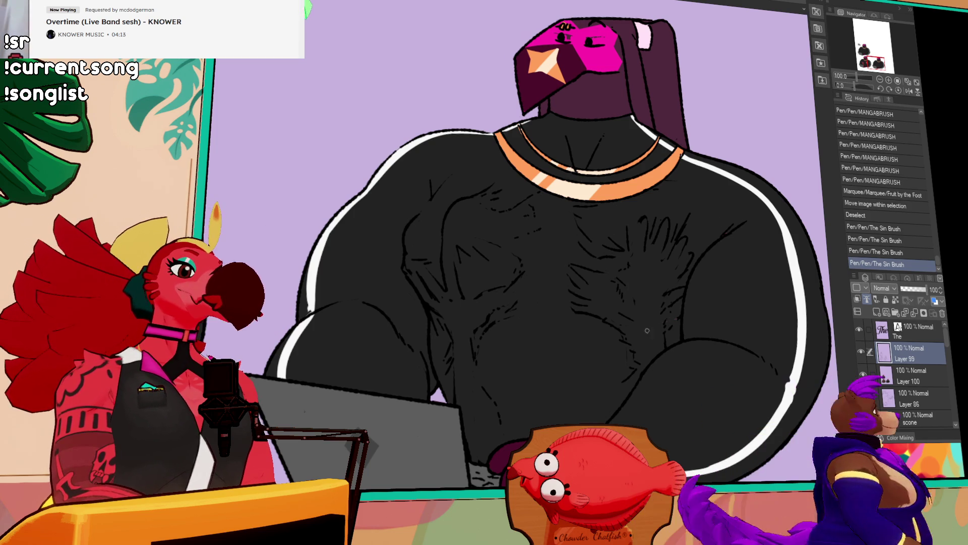
pyautogui.moveTo(507, 398); pyautogui.dragTo(579, 388)
# Step: Add more hatch strokes across the chest, undoing the ones that don't fit
pyautogui.hotkey('ctrl', 'z')
pyautogui.hotkey('ctrl', 'z')
pyautogui.hotkey('ctrl', 'y')
pyautogui.hotkey('ctrl', 'y')
pyautogui.moveTo(474, 379); pyautogui.dragTo(499, 365)
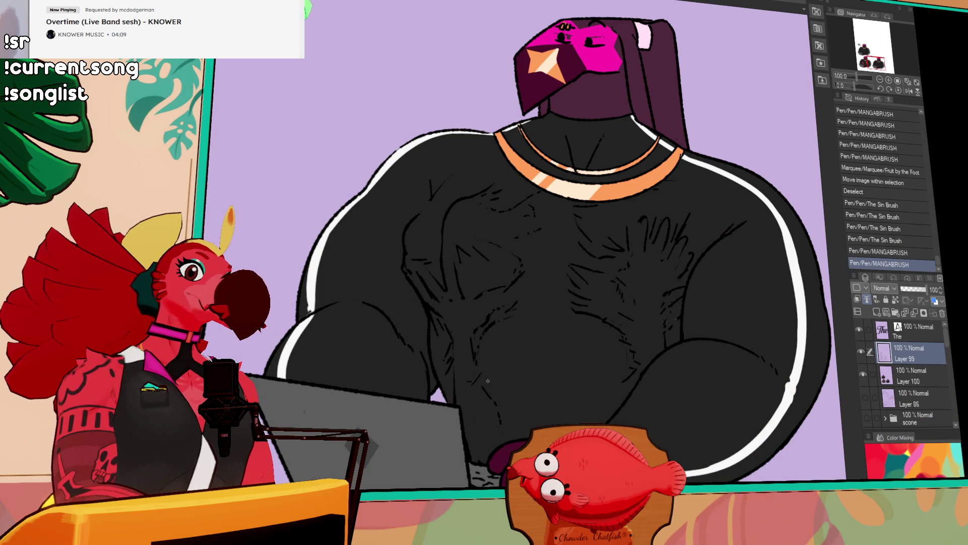
pyautogui.moveTo(555, 383); pyautogui.dragTo(604, 370)
pyautogui.moveTo(482, 340)
pyautogui.mouseDown()
pyautogui.moveTo(577, 337)
pyautogui.moveTo(608, 372)
pyautogui.mouseUp()
pyautogui.hotkey('ctrl', 'z')
pyautogui.moveTo(527, 338)
pyautogui.mouseDown()
pyautogui.moveTo(602, 334)
pyautogui.moveTo(605, 325)
pyautogui.moveTo(595, 359)
pyautogui.mouseUp()
pyautogui.hotkey('ctrl', 'z')
# Step: Try short hatch marks higher on the chest, stepping through them with undo and redo
pyautogui.hotkey('ctrl', 'z')
pyautogui.moveTo(514, 302)
pyautogui.mouseDown()
pyautogui.moveTo(555, 307)
pyautogui.moveTo(535, 294)
pyautogui.mouseUp()
pyautogui.hotkey('ctrl', 'z')
pyautogui.moveTo(549, 252); pyautogui.dragTo(563, 246)
pyautogui.hotkey('ctrl', 'z')
pyautogui.hotkey('ctrl', 'z')
pyautogui.hotkey('ctrl', 'z')
pyautogui.hotkey('ctrl', 'y')
pyautogui.hotkey('ctrl', 'y')
pyautogui.hotkey('ctrl', 'y')
pyautogui.hotkey('ctrl', 'z')
pyautogui.hotkey('ctrl', 'z')
pyautogui.hotkey('ctrl', 'z')
pyautogui.hotkey('ctrl', 'y')
pyautogui.hotkey('ctrl', 'y')
pyautogui.hotkey('ctrl', 'y')
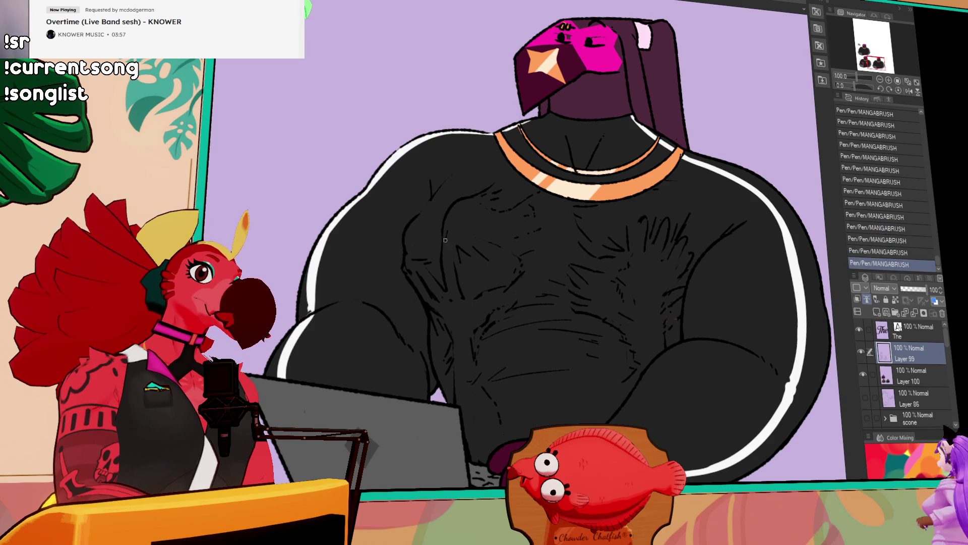
# Step: Compare the chest with and without the latest pen stroke, keeping it
pyautogui.moveTo(634, 288); pyautogui.dragTo(646, 336)
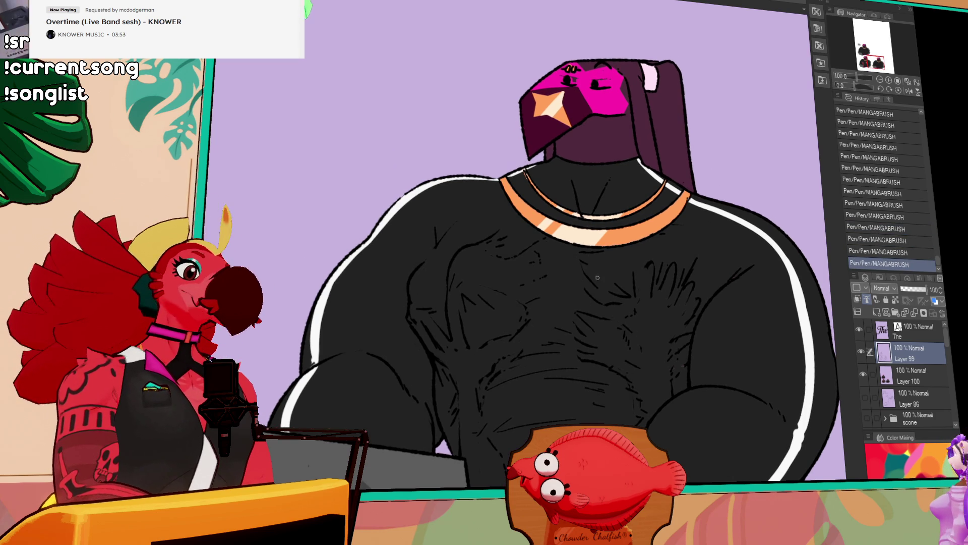
pyautogui.hotkey('ctrl', 'z')
pyautogui.hotkey('ctrl', 'y')
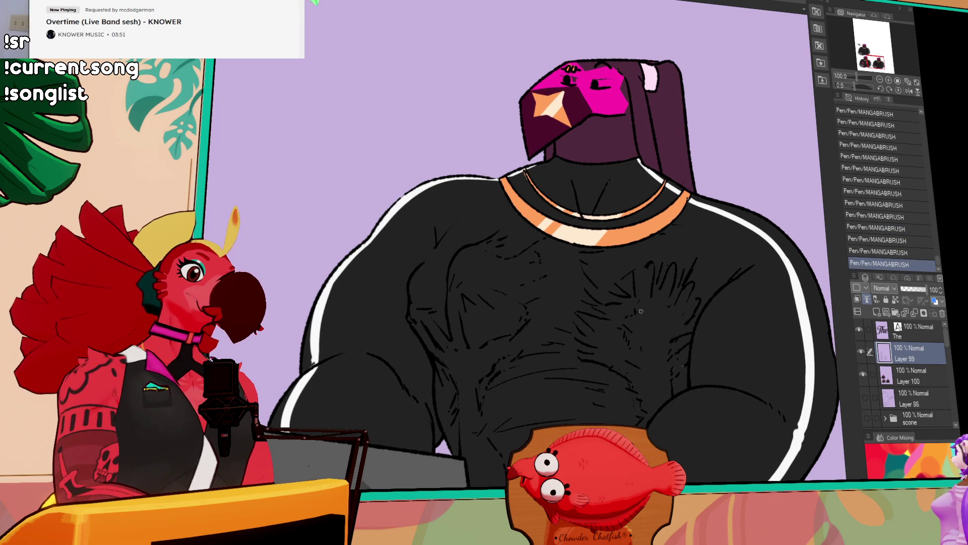
pyautogui.hotkey('ctrl', 'z')
pyautogui.moveTo(730, 348); pyautogui.dragTo(735, 319)
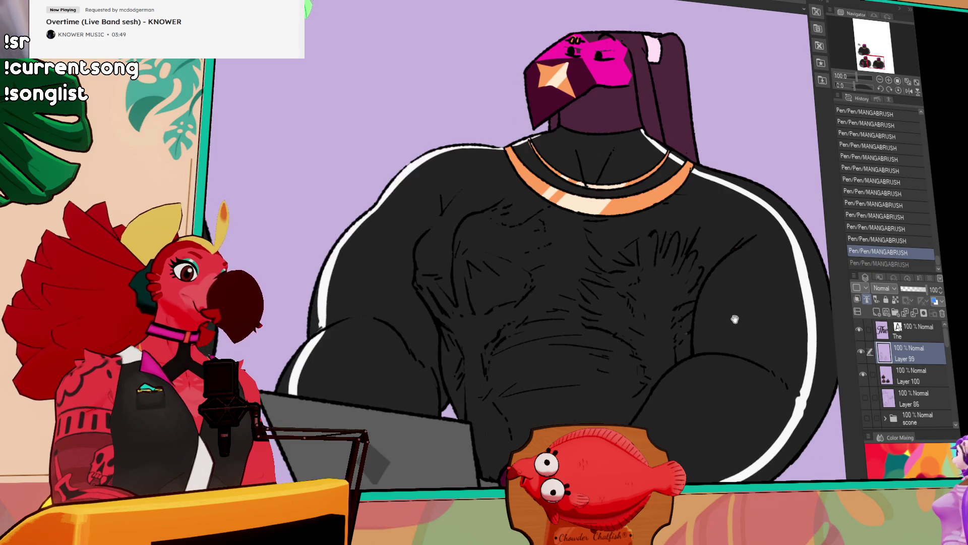
pyautogui.hotkey('ctrl', 'y')
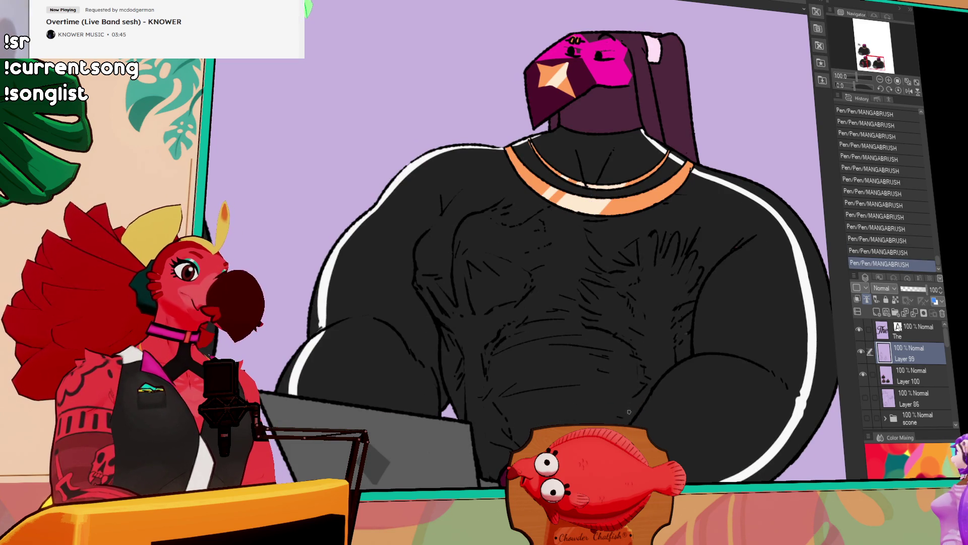
pyautogui.moveTo(706, 337); pyautogui.dragTo(686, 378)
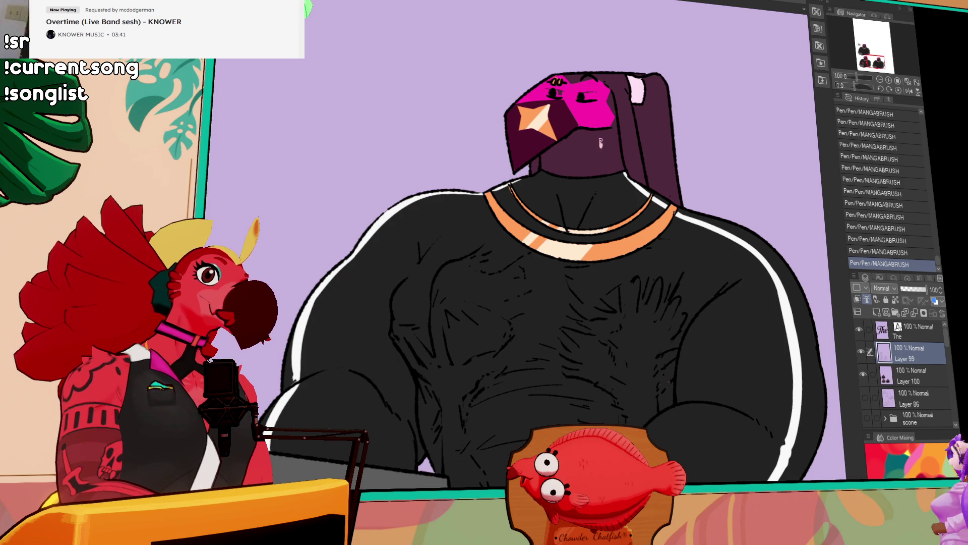
# Step: Test a small white highlight on the pink face, then hide the colour layer
pyautogui.moveTo(606, 88); pyautogui.dragTo(603, 95)
pyautogui.moveTo(656, 192); pyautogui.dragTo(652, 233)
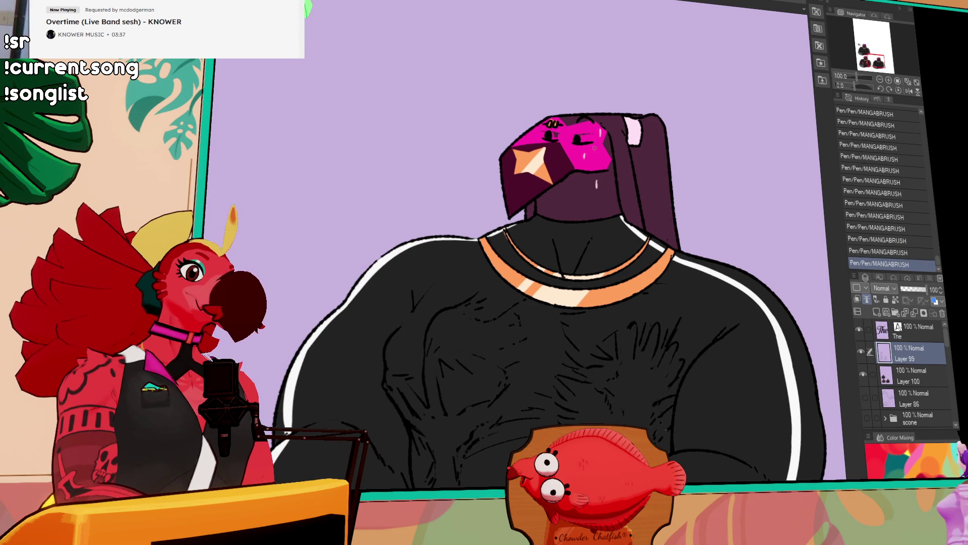
pyautogui.hotkey('ctrl', 'z')
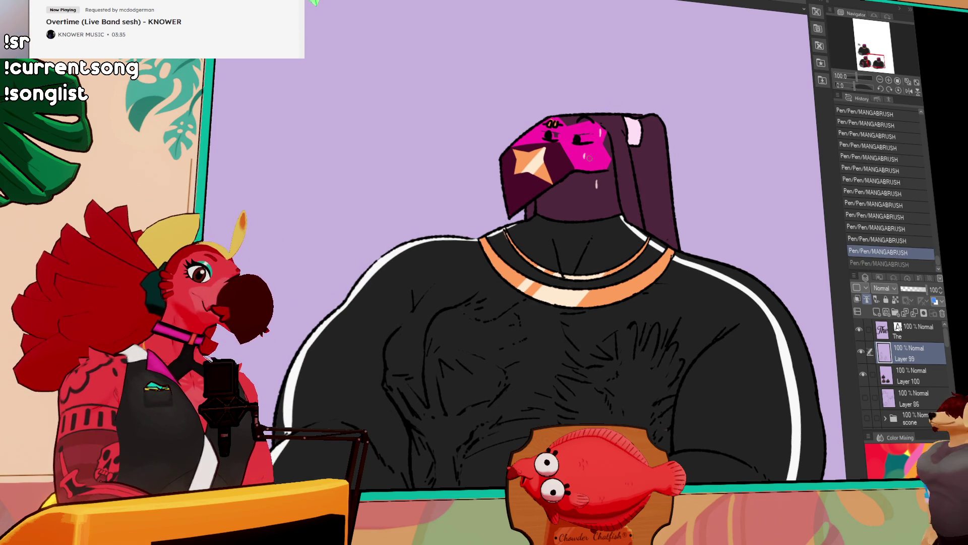
pyautogui.click(862, 374)
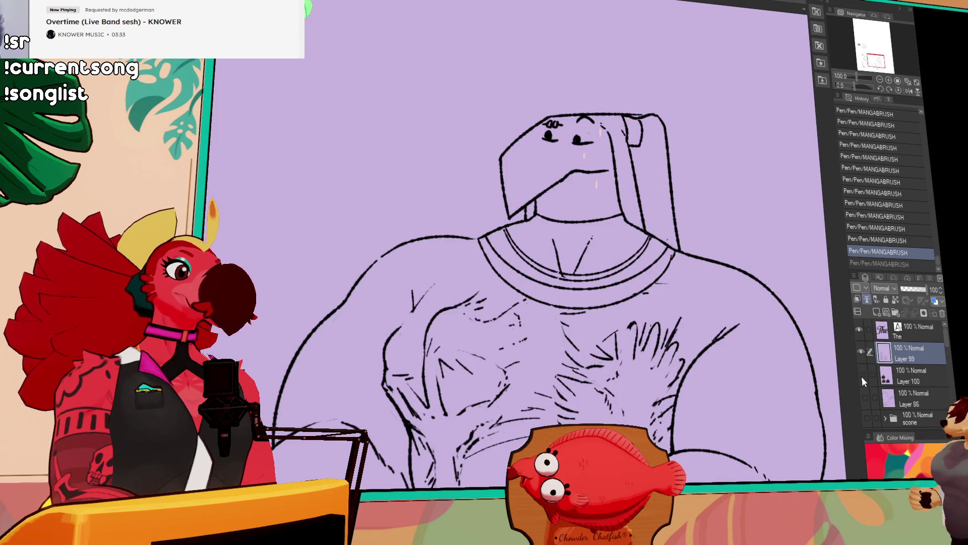
# Step: Show the colour layer again and add a short stroke near the eye on Layer 100
pyautogui.click(863, 375)
pyautogui.click(905, 376)
pyautogui.moveTo(630, 237); pyautogui.dragTo(610, 272)
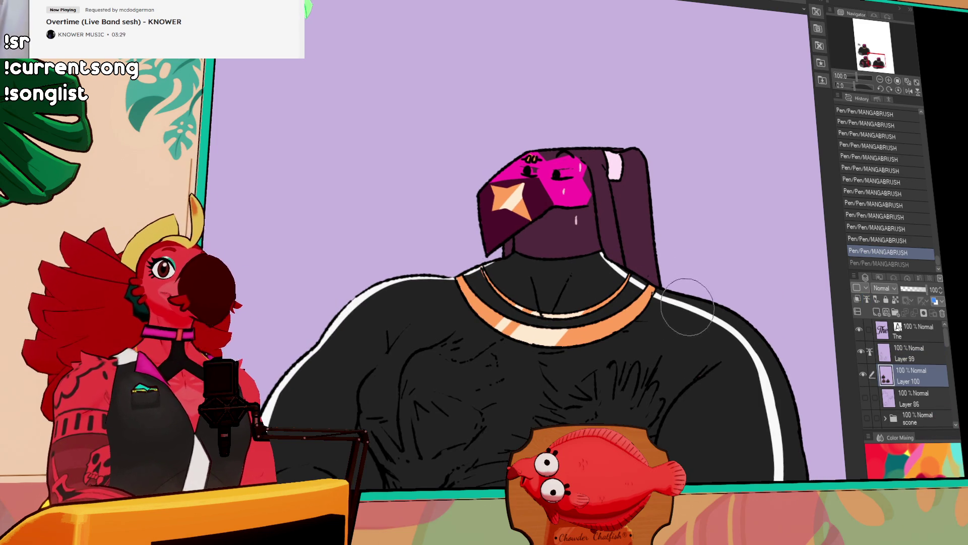
pyautogui.moveTo(644, 262); pyautogui.dragTo(689, 336)
pyautogui.moveTo(567, 215); pyautogui.dragTo(590, 220)
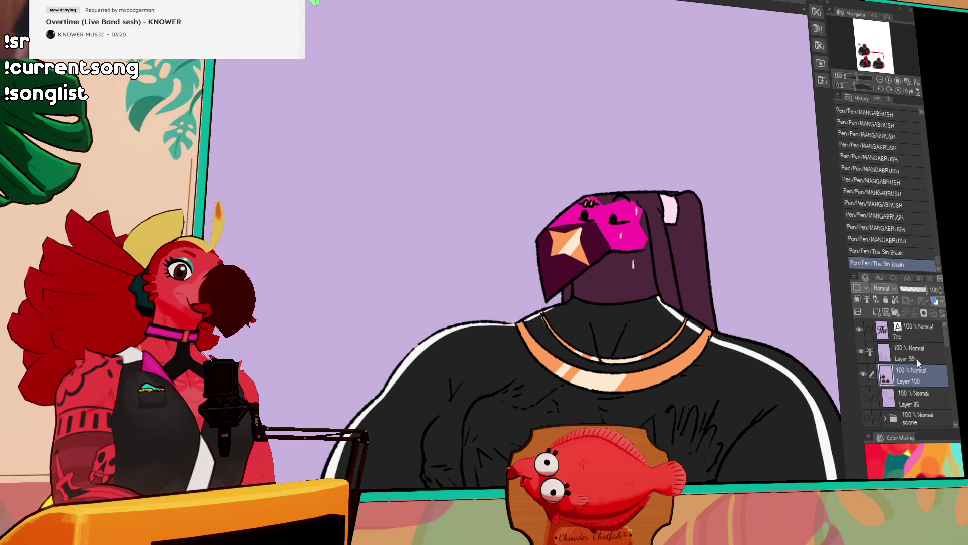
# Step: Erase the stray dark marks on the pink visor from Layer 99
pyautogui.click(908, 353)
pyautogui.moveTo(582, 220)
pyautogui.mouseDown()
pyautogui.moveTo(620, 217)
pyautogui.moveTo(615, 200)
pyautogui.mouseUp()
pyautogui.moveTo(615, 200); pyautogui.dragTo(615, 200)
pyautogui.click(614, 200)
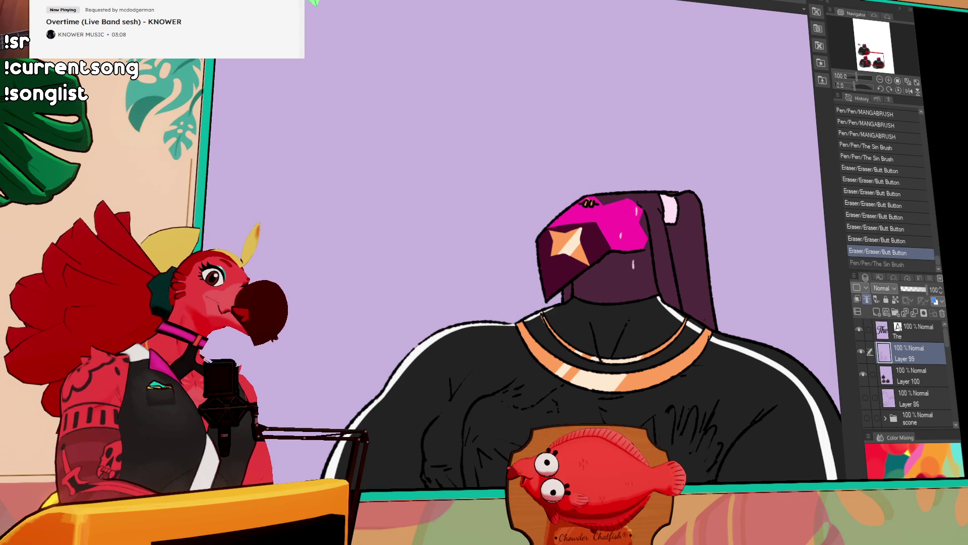
# Step: Try small dark strokes on the pink visor, undoing those that don't fit
pyautogui.moveTo(614, 206); pyautogui.dragTo(635, 206)
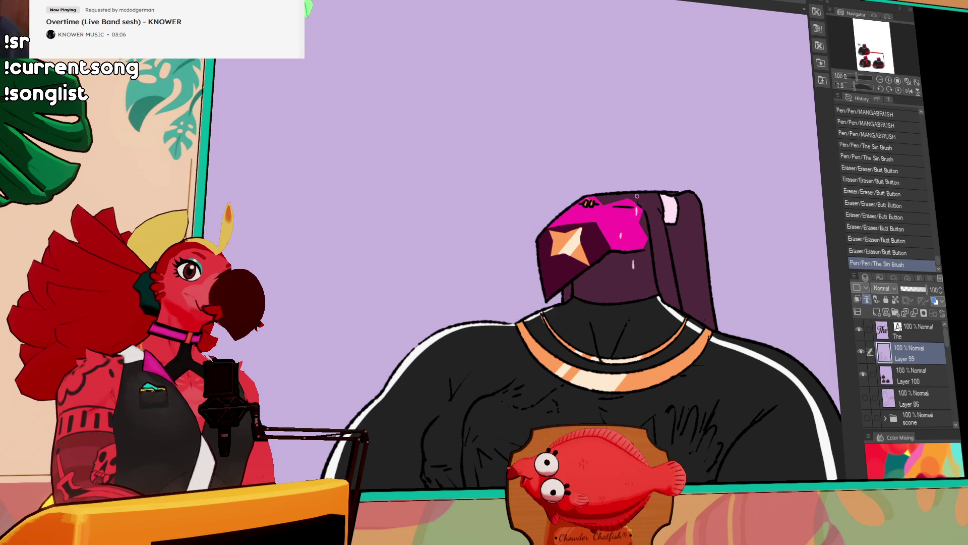
pyautogui.hotkey('ctrl', 'z')
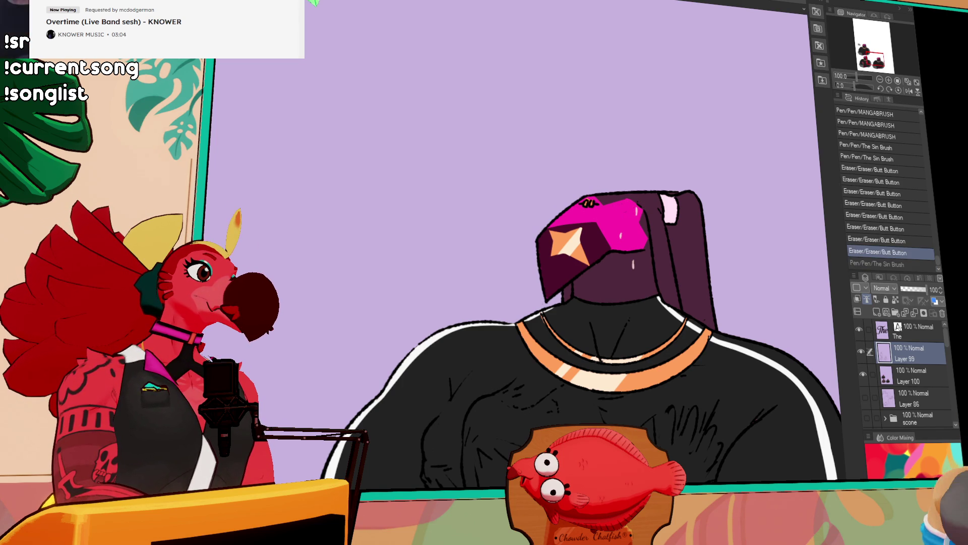
pyautogui.moveTo(623, 208); pyautogui.dragTo(626, 210)
pyautogui.hotkey('ctrl', 'z')
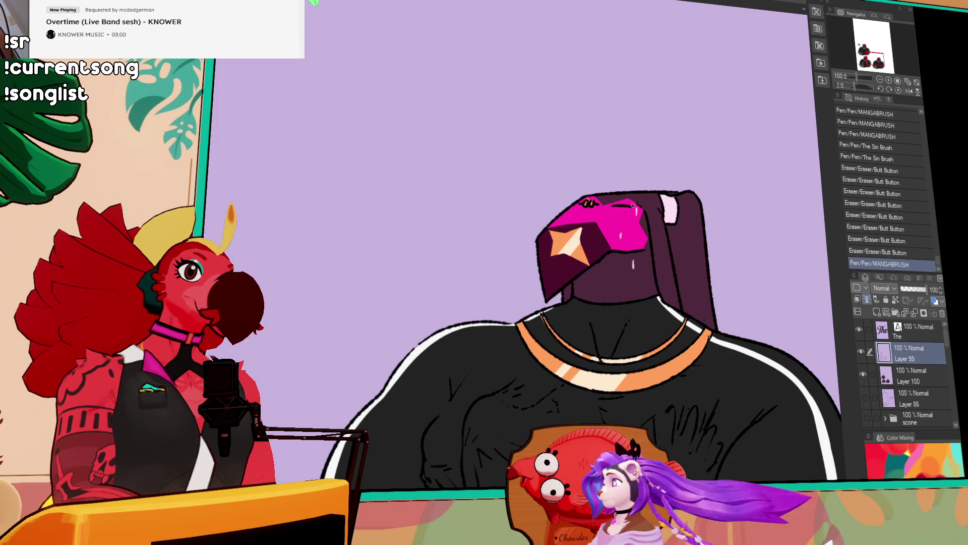
pyautogui.hotkey('ctrl', 'y')
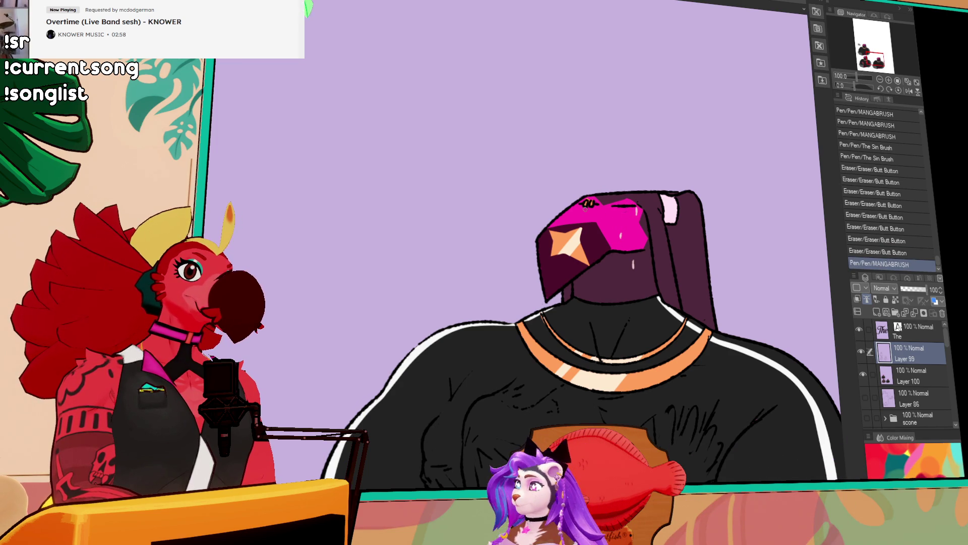
pyautogui.moveTo(622, 208); pyautogui.dragTo(627, 211)
pyautogui.hotkey('ctrl', 'z')
# Step: Draw in the visor's right eye with a few small marks, then zoom out
pyautogui.moveTo(622, 208); pyautogui.dragTo(618, 201)
pyautogui.hotkey('ctrl', 'z')
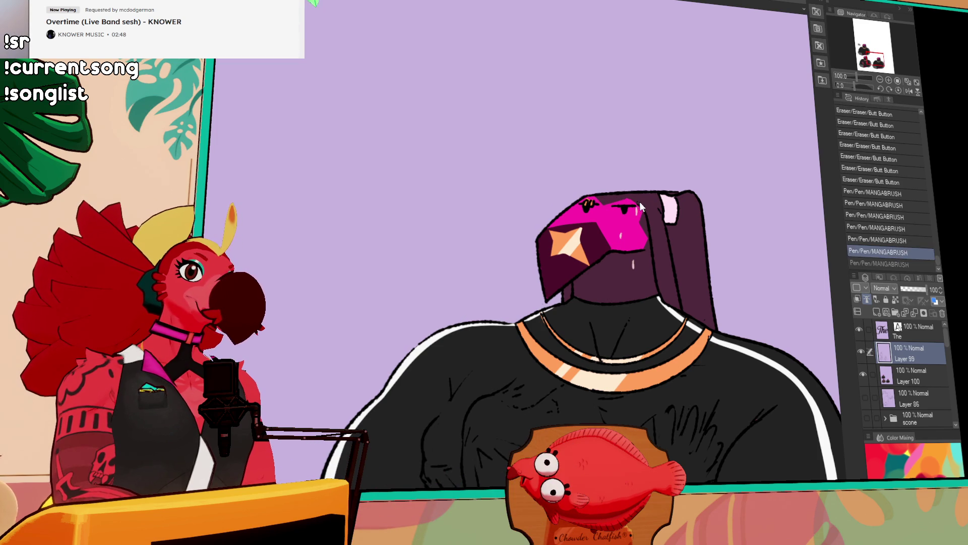
pyautogui.hotkey('ctrl', 'y')
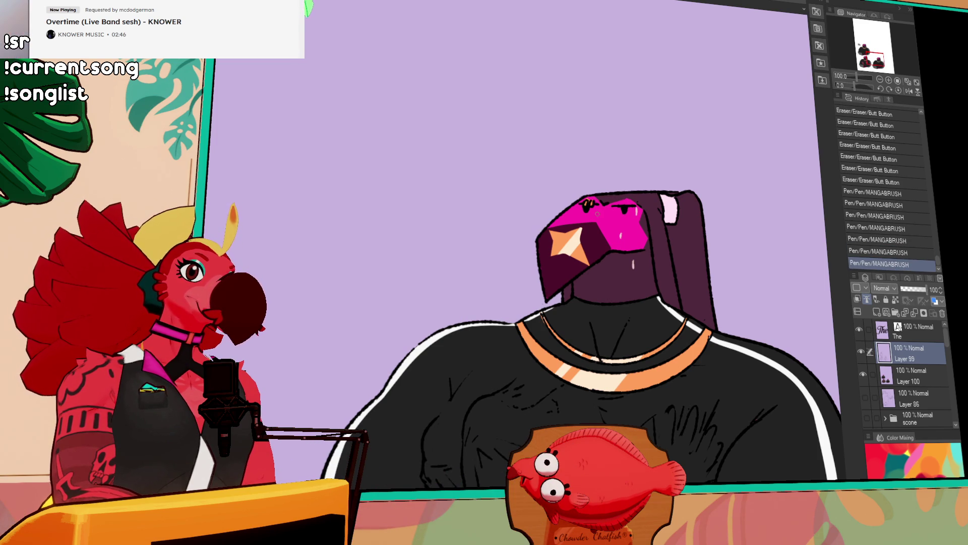
pyautogui.click(601, 211)
pyautogui.click(695, 211)
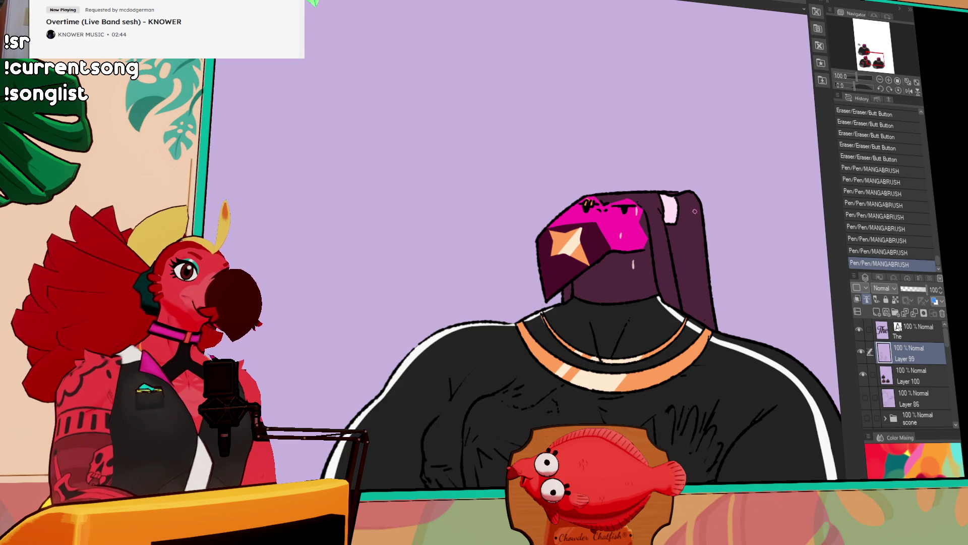
pyautogui.click(626, 210)
pyautogui.hotkey('ctrl', 'z')
pyautogui.hotkey('ctrl', 'y')
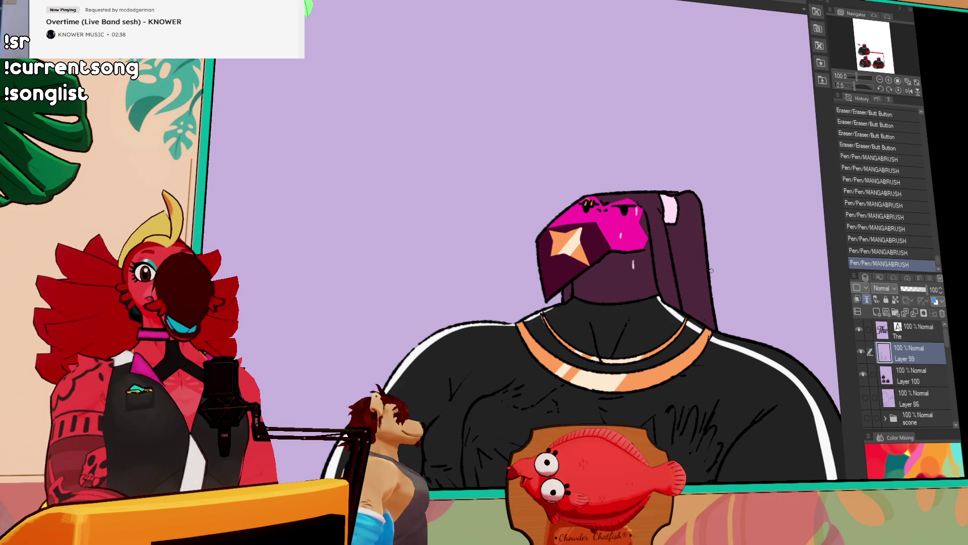
pyautogui.hotkey('ctrl', '-')
pyautogui.moveTo(666, 263); pyautogui.dragTo(658, 229)
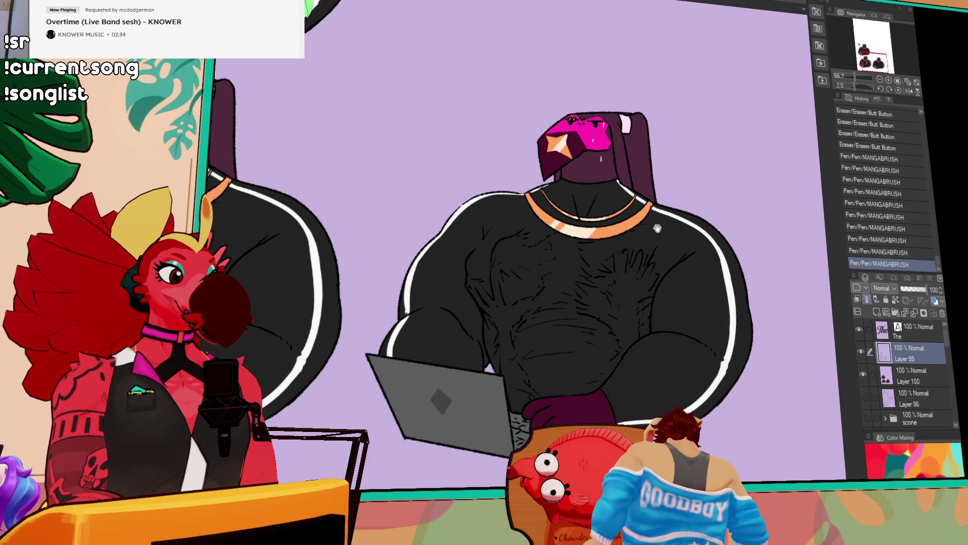
# Step: Zoom out to 50% and look over the hairy-chest figure and the 'The' title panel
pyautogui.scroll(2, 647, 269)
pyautogui.moveTo(662, 271)
pyautogui.mouseDown()
pyautogui.moveTo(662, 234)
pyautogui.moveTo(617, 258)
pyautogui.mouseUp()
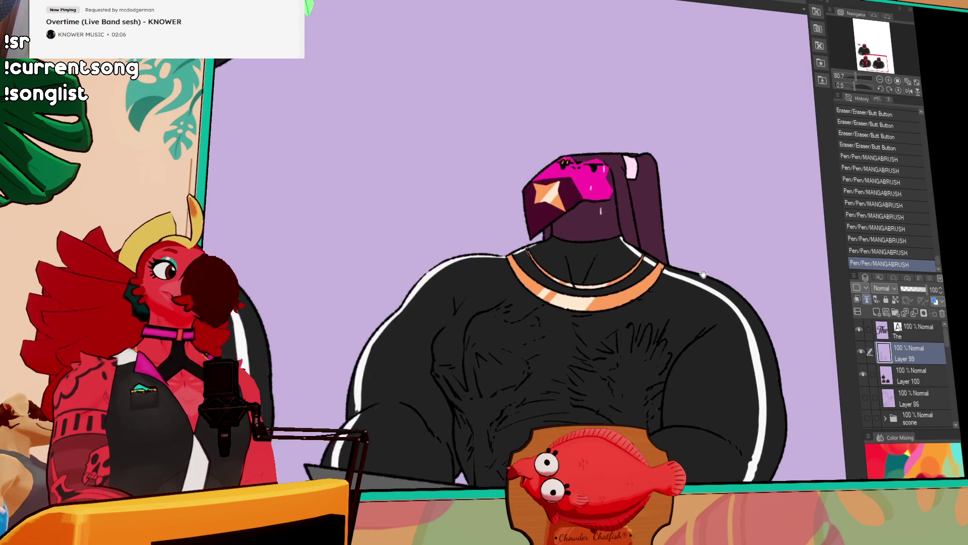
pyautogui.scroll(5, 661, 146)
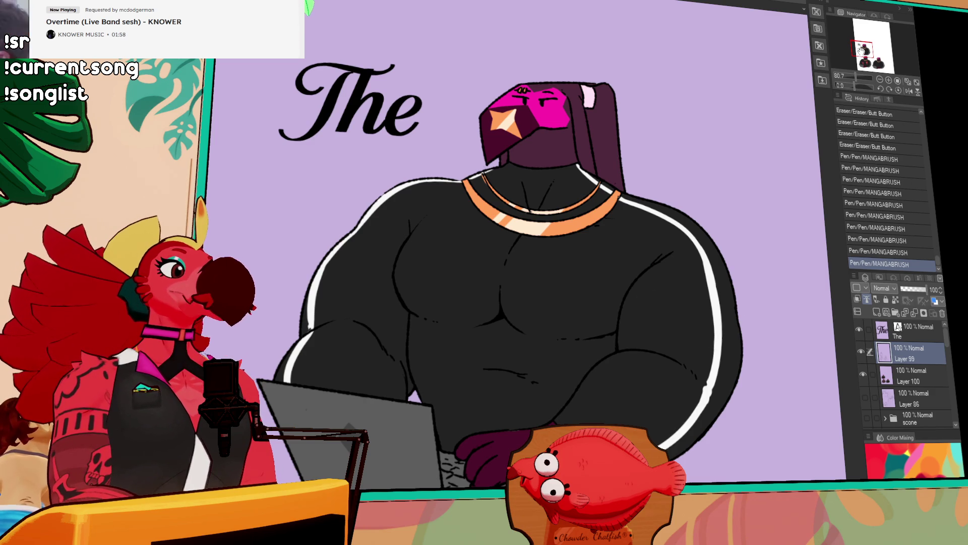
pyautogui.click(883, 79)
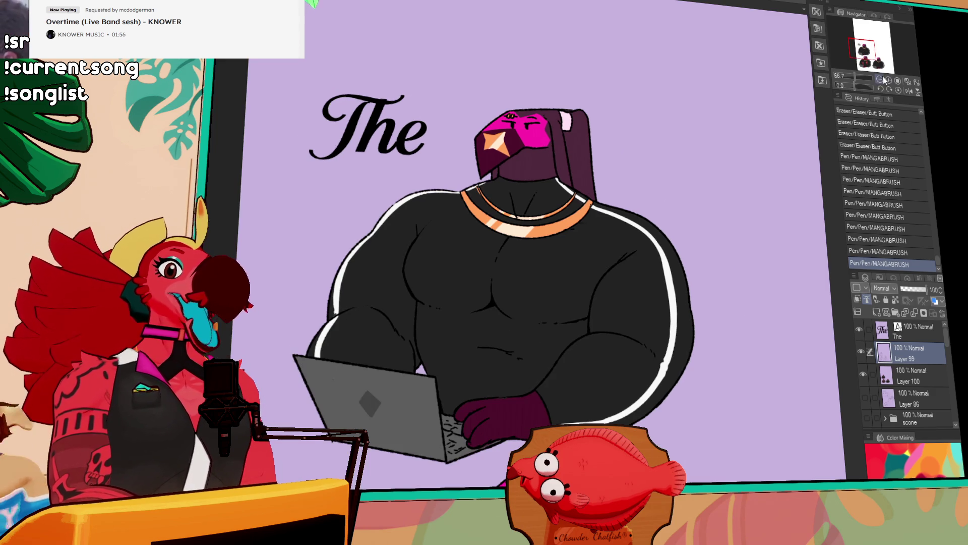
pyautogui.click(882, 82)
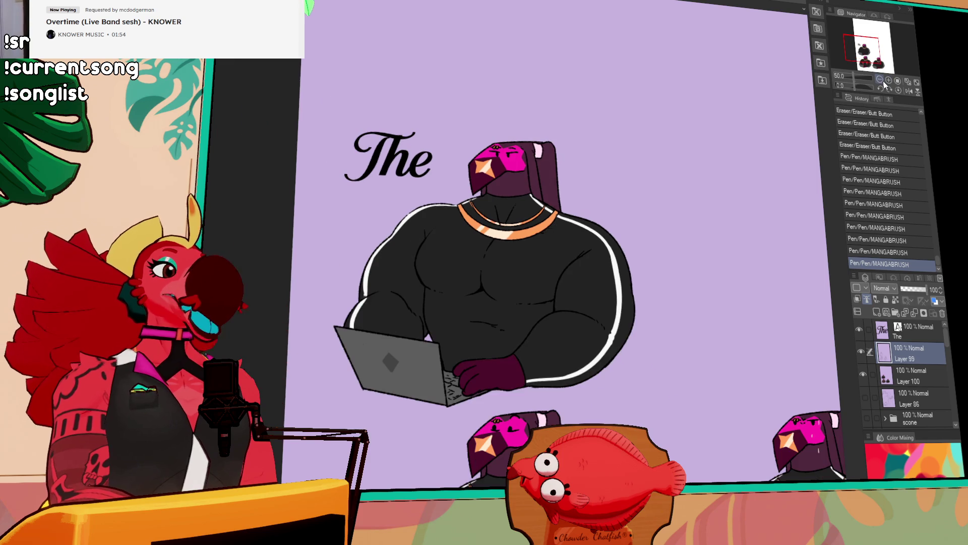
pyautogui.moveTo(880, 50); pyautogui.dragTo(892, 62)
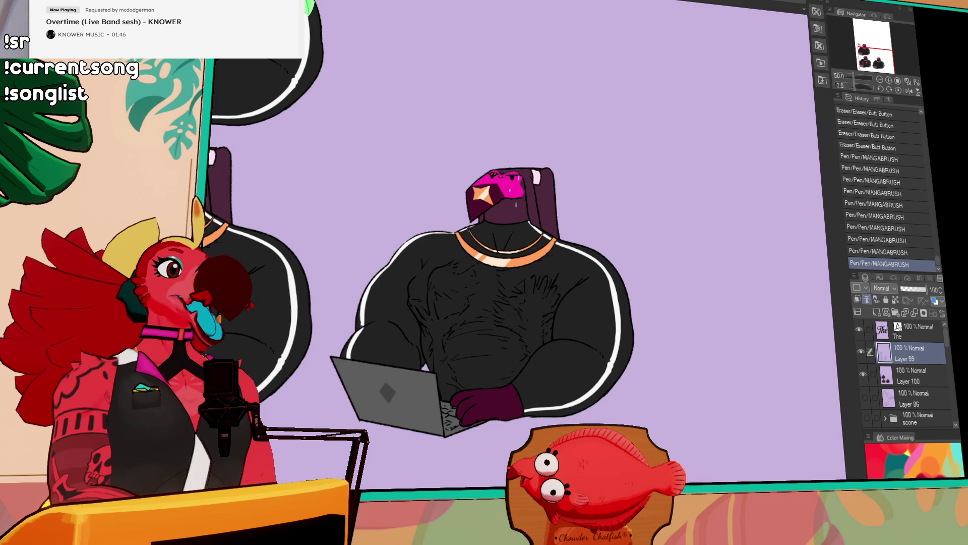
pyautogui.moveTo(875, 61); pyautogui.dragTo(863, 46)
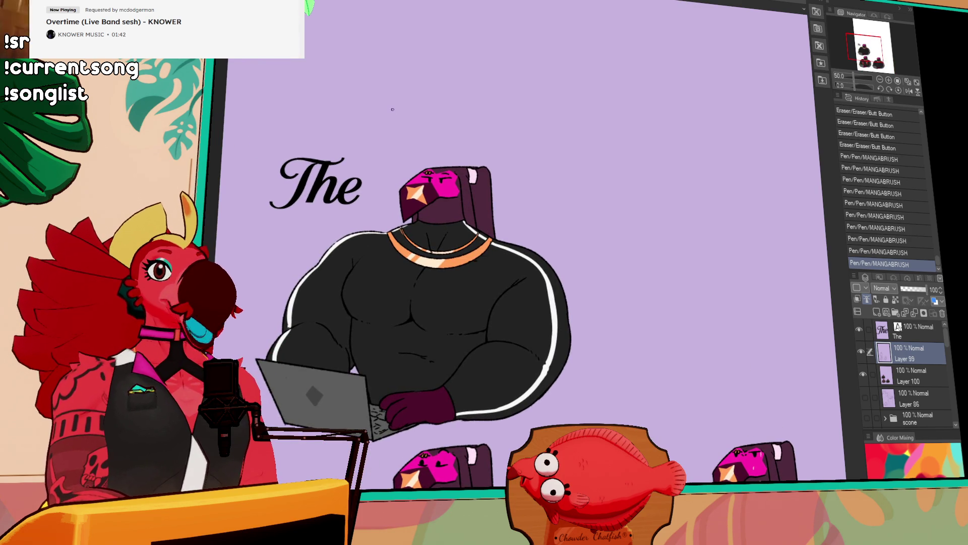
pyautogui.scroll(2, 392, 109)
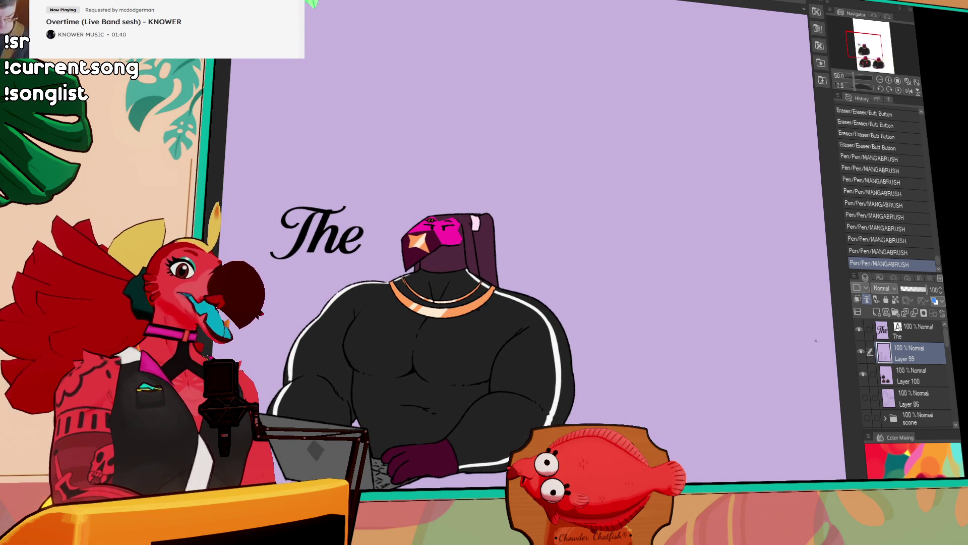
# Step: Show the rough sketch on Layer 86 and view the whole page
pyautogui.click(865, 397)
pyautogui.scroll(-3, 605, 252)
pyautogui.moveTo(790, 325)
pyautogui.mouseDown()
pyautogui.moveTo(413, 212)
pyautogui.moveTo(466, 245)
pyautogui.moveTo(537, 232)
pyautogui.mouseUp()
pyautogui.scroll(2, 464, 232)
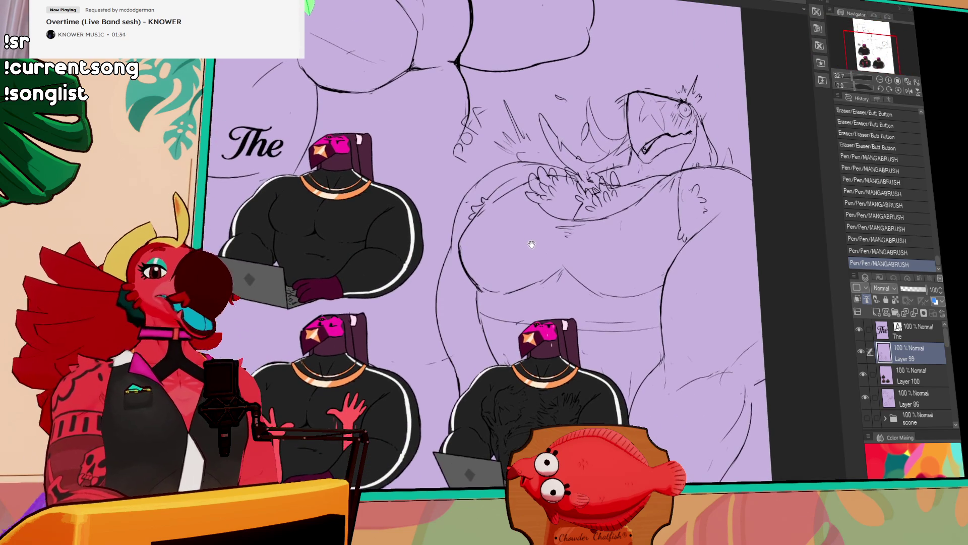
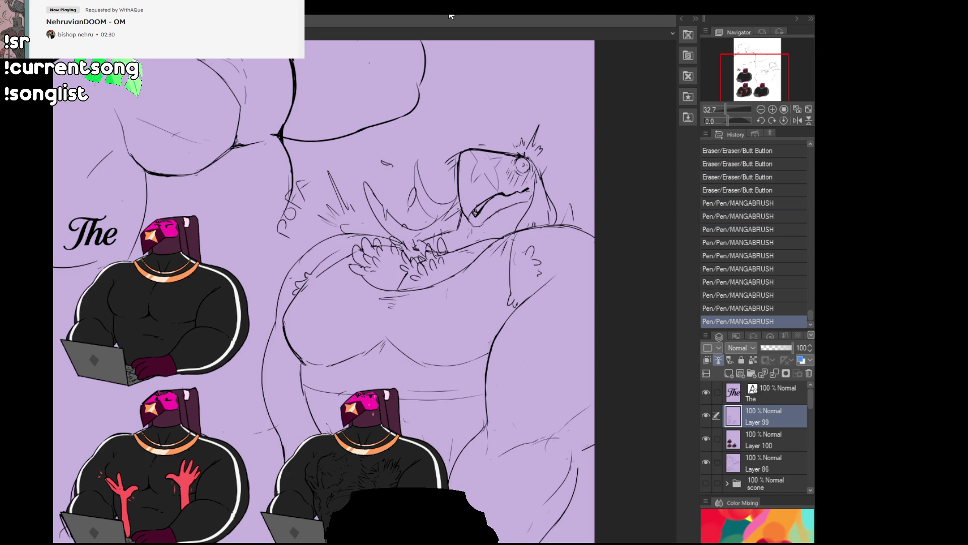
# Step: Pan and zoom to about 97.6% on the lower-right hairy-chested figure's torso
pyautogui.moveTo(516, 197); pyautogui.dragTo(505, 228)
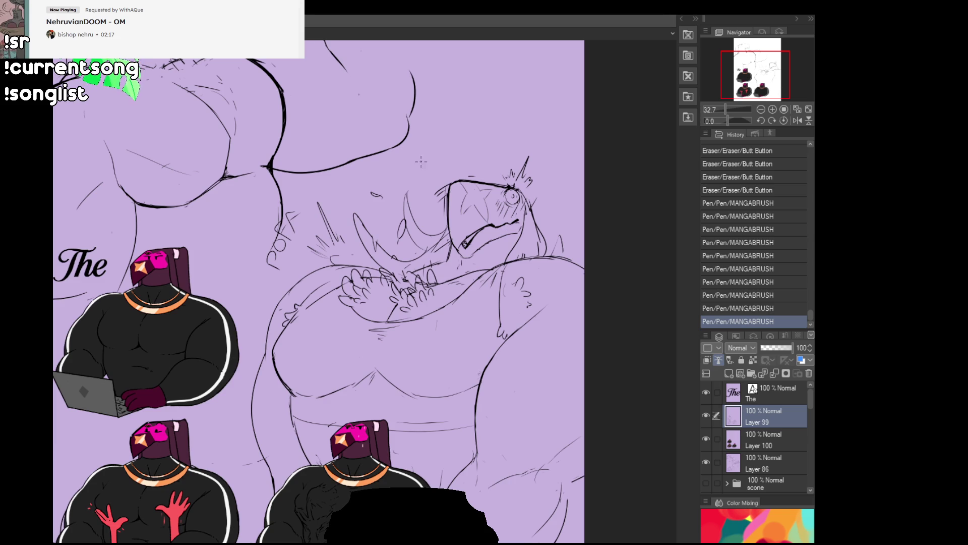
pyautogui.moveTo(495, 104); pyautogui.dragTo(591, 306)
pyautogui.scroll(1, 385, 363)
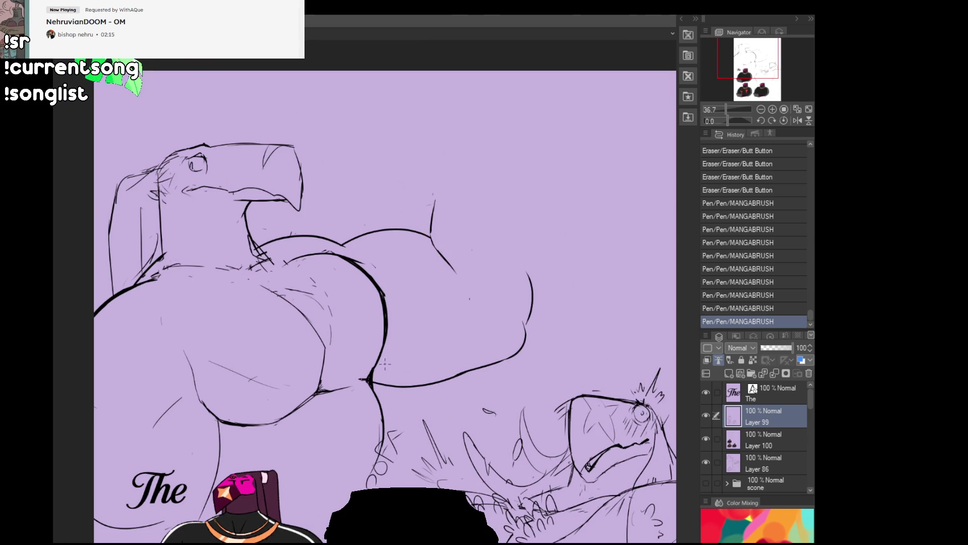
pyautogui.moveTo(413, 359); pyautogui.dragTo(416, 343)
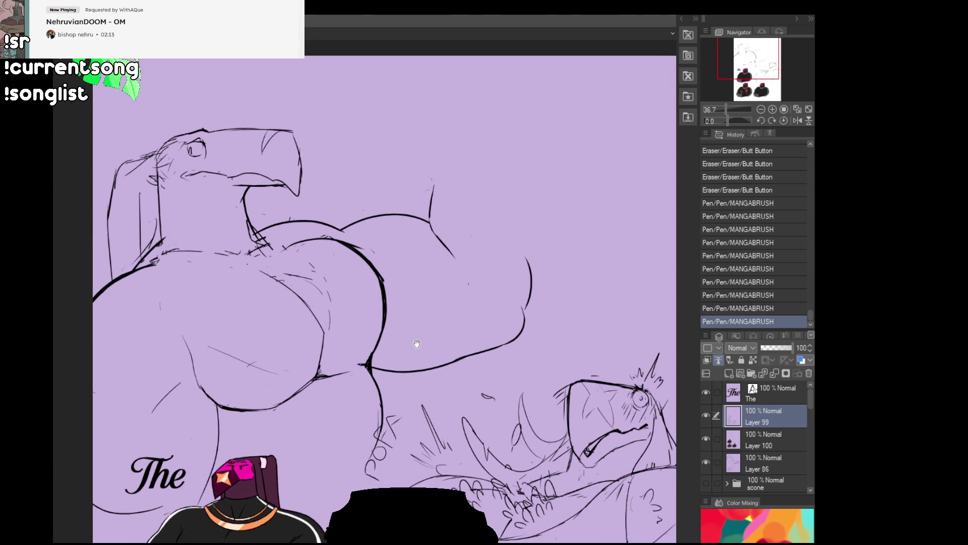
pyautogui.scroll(-10, 418, 333)
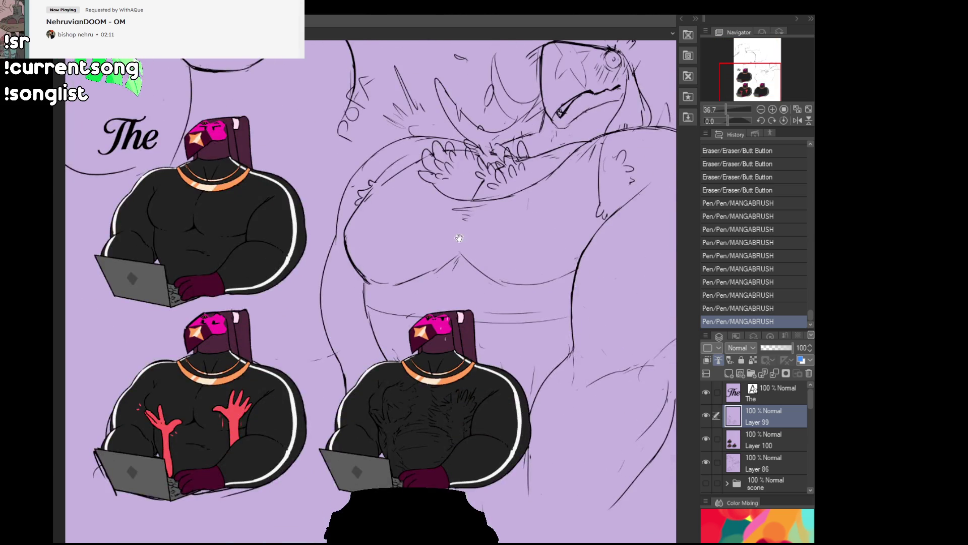
pyautogui.scroll(8, 484, 443)
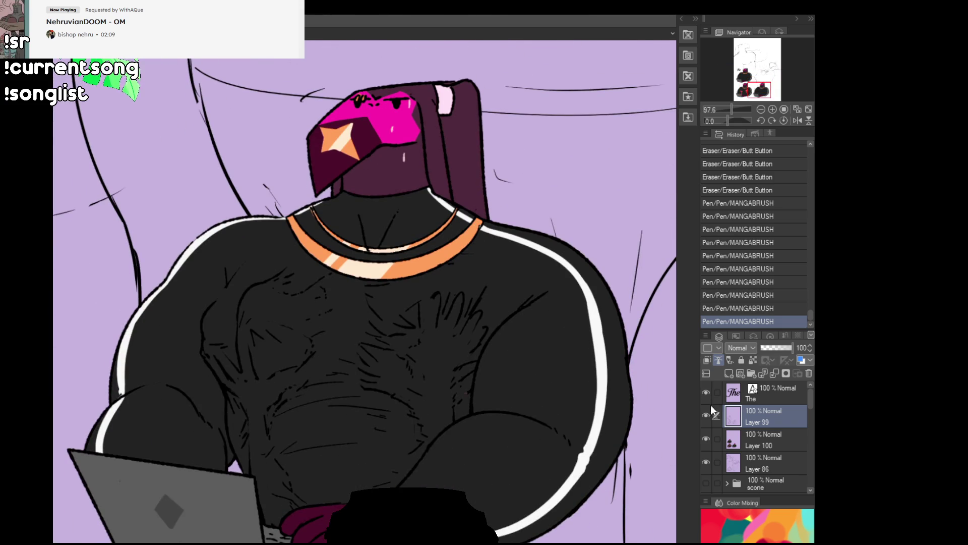
# Step: Pull back and reframe at 88.7% on the top laptop figure beside the word 'The'
pyautogui.moveTo(629, 449); pyautogui.dragTo(578, 457)
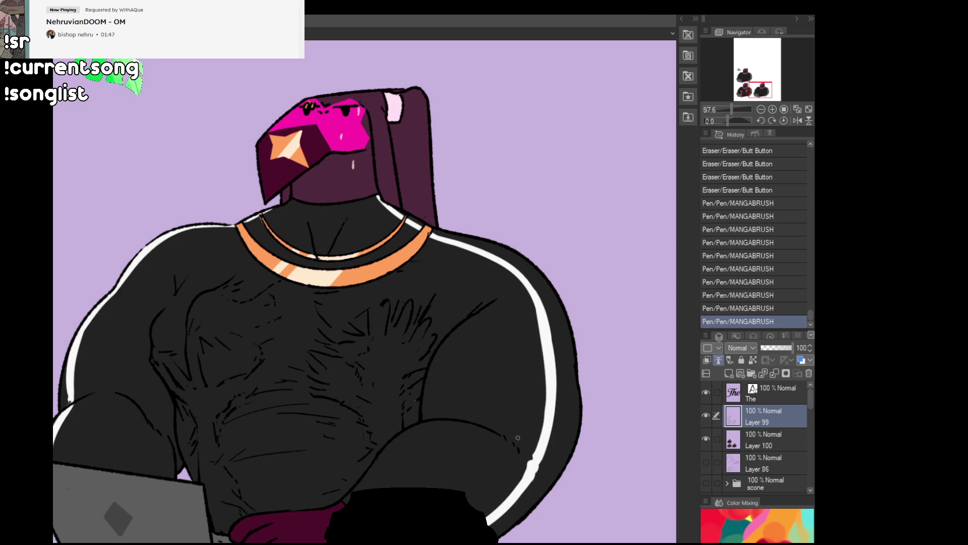
pyautogui.moveTo(463, 373); pyautogui.dragTo(461, 321)
pyautogui.scroll(-3, 460, 320)
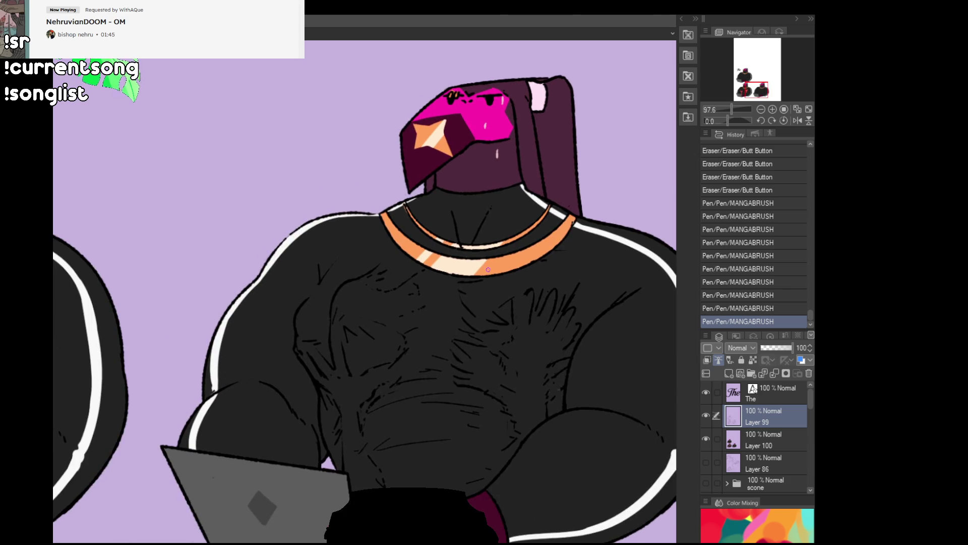
pyautogui.moveTo(333, 80); pyautogui.dragTo(473, 286)
pyautogui.moveTo(319, 141); pyautogui.dragTo(339, 201)
pyautogui.moveTo(353, 96); pyautogui.dragTo(373, 191)
pyautogui.moveTo(322, 70); pyautogui.dragTo(350, 138)
pyautogui.scroll(3, 353, 147)
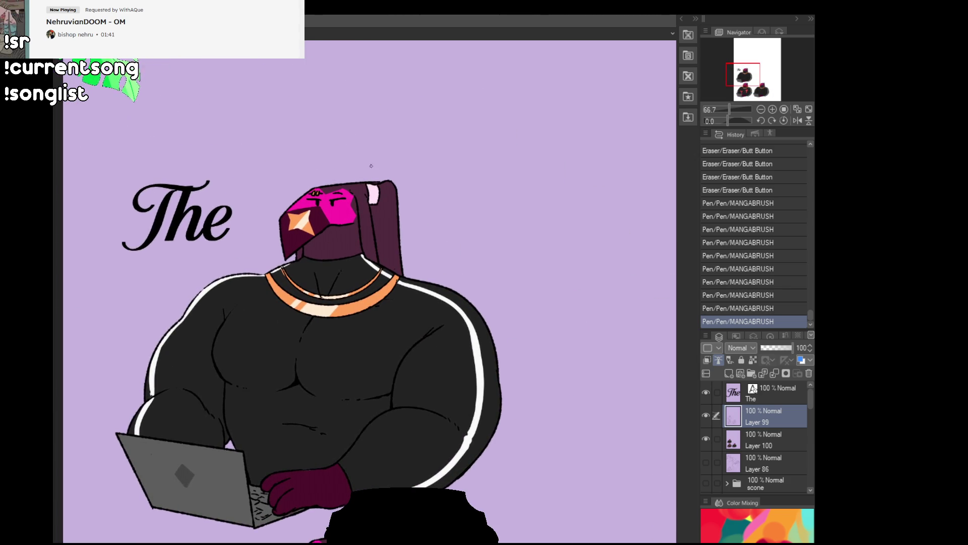
pyautogui.moveTo(417, 199); pyautogui.dragTo(464, 181)
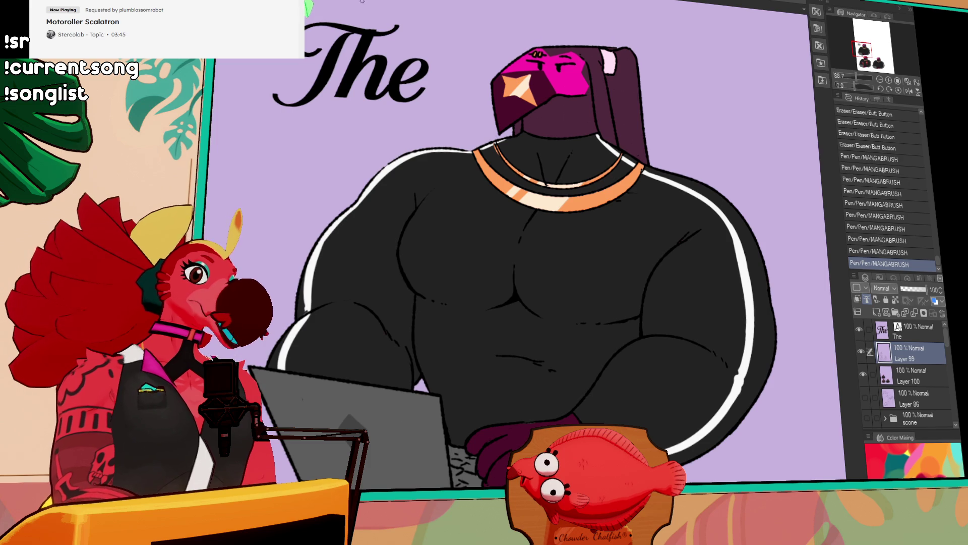
# Step: Cycle open documents with Ctrl+Tab past the flattened illustration to the malbecsticker file
pyautogui.hotkey('ctrl', 'Tab')
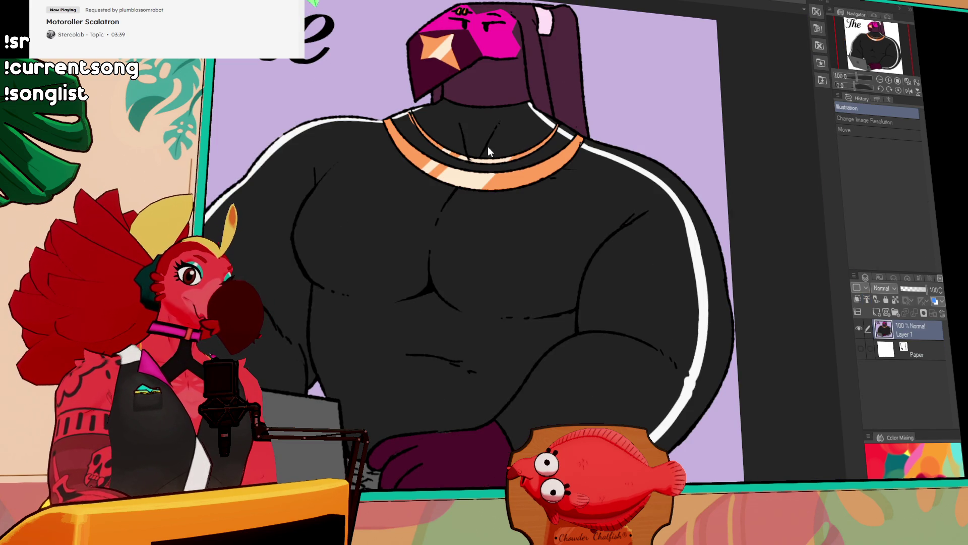
pyautogui.hotkey('ctrl', 'Tab')
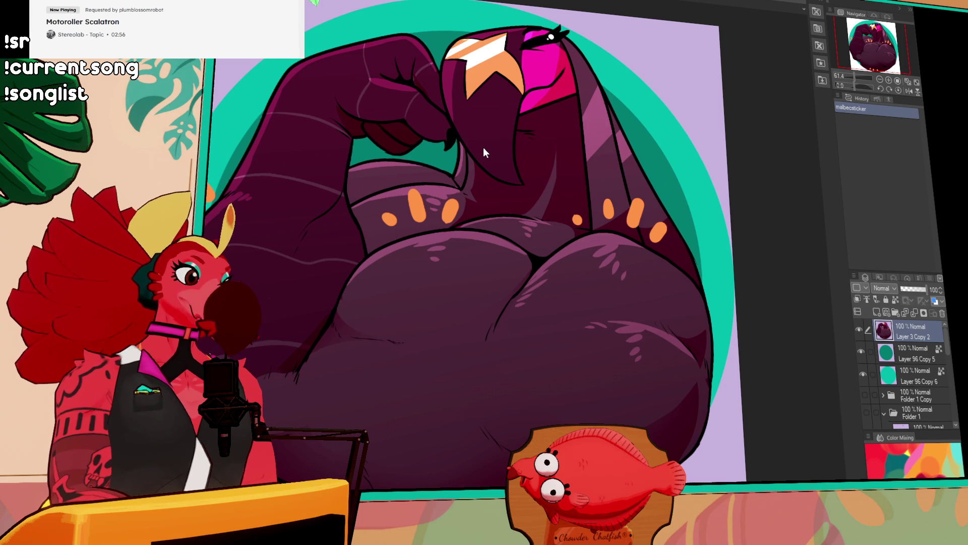
# Step: Cycle with Ctrl+Tab to the character lineup document
pyautogui.hotkey('ctrl', 'Tab')
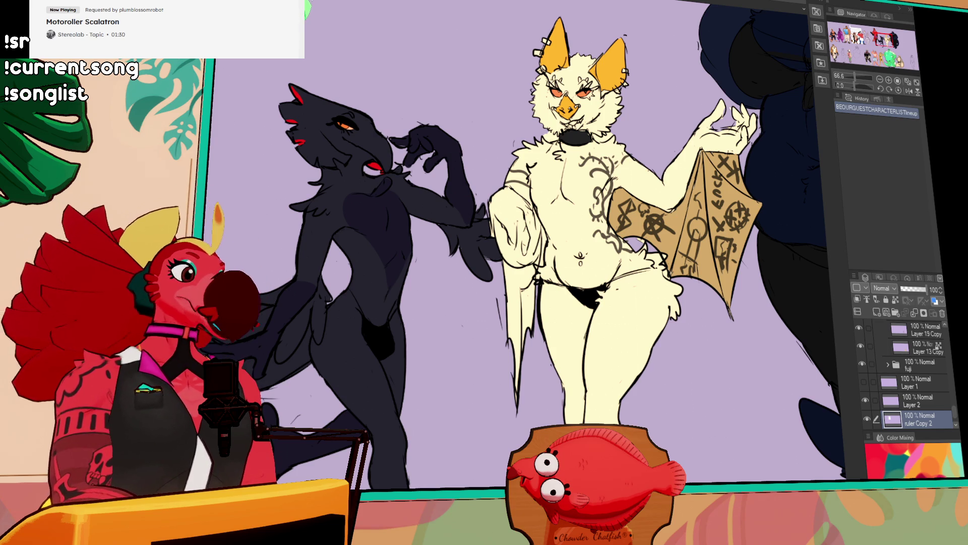
# Step: Zoom out and pan across the lineup, then cycle back to the laptop-figure 'The' illustration
pyautogui.scroll(-5, 566, 178)
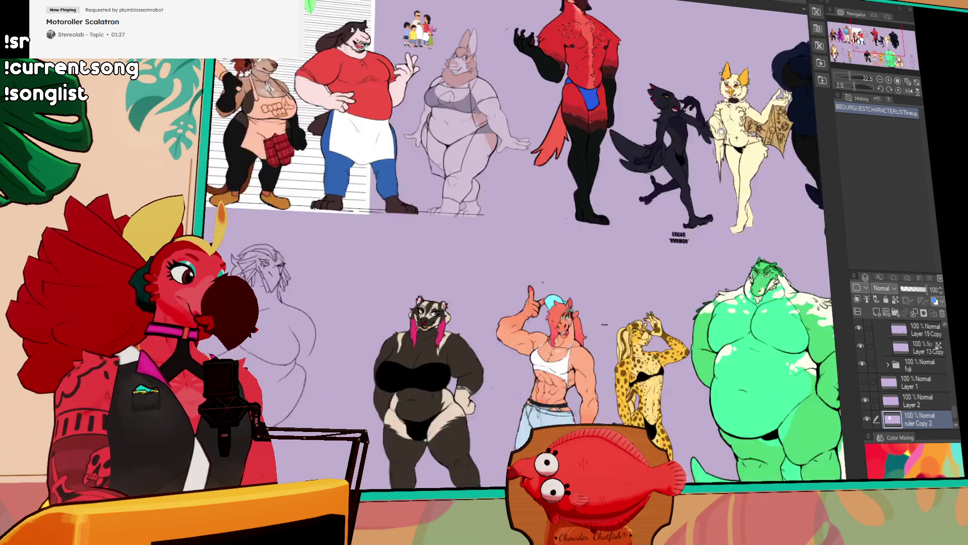
pyautogui.moveTo(721, 132)
pyautogui.mouseDown()
pyautogui.moveTo(908, 121)
pyautogui.moveTo(920, 159)
pyautogui.moveTo(943, 160)
pyautogui.mouseUp()
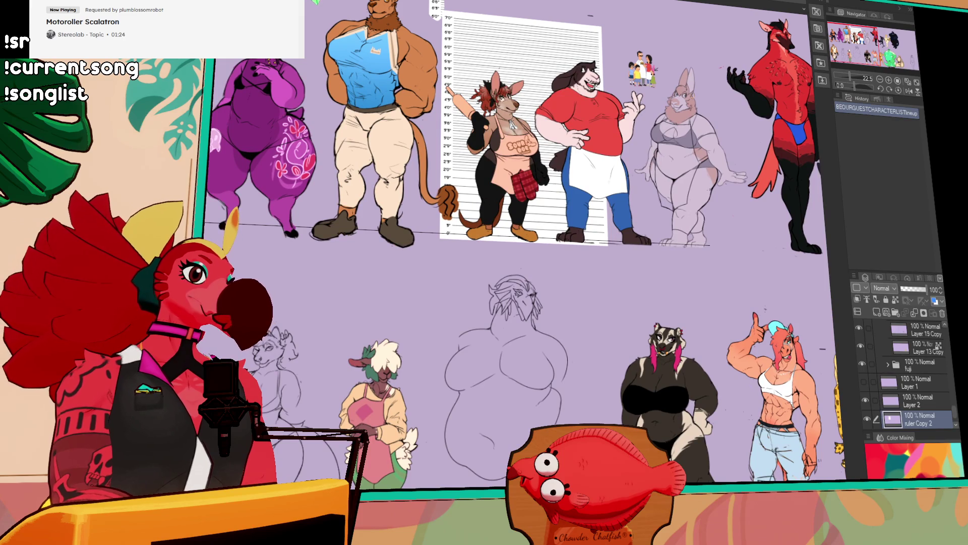
pyautogui.hotkey('ctrl', 'Tab')
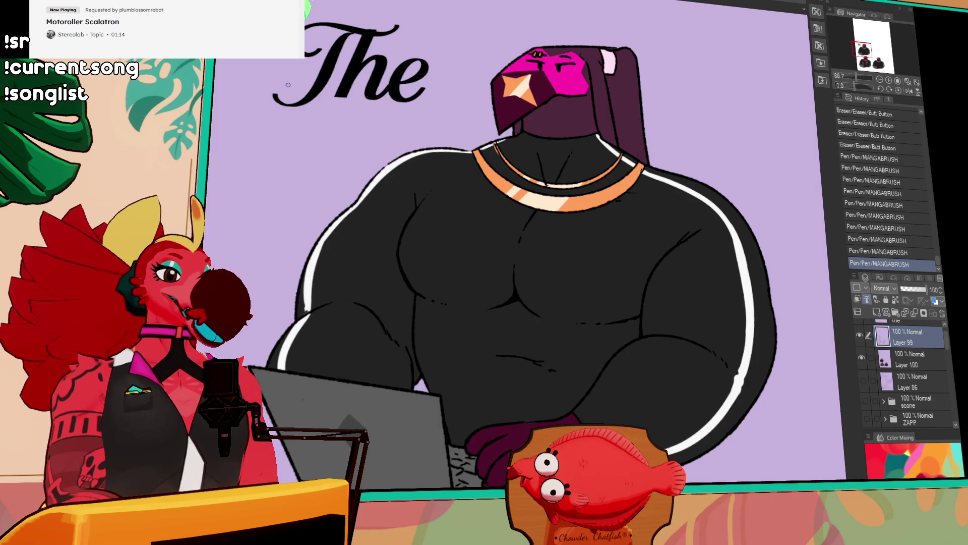
# Step: Zoom out of the 'The' illustration view
pyautogui.scroll(-5, 288, 85)
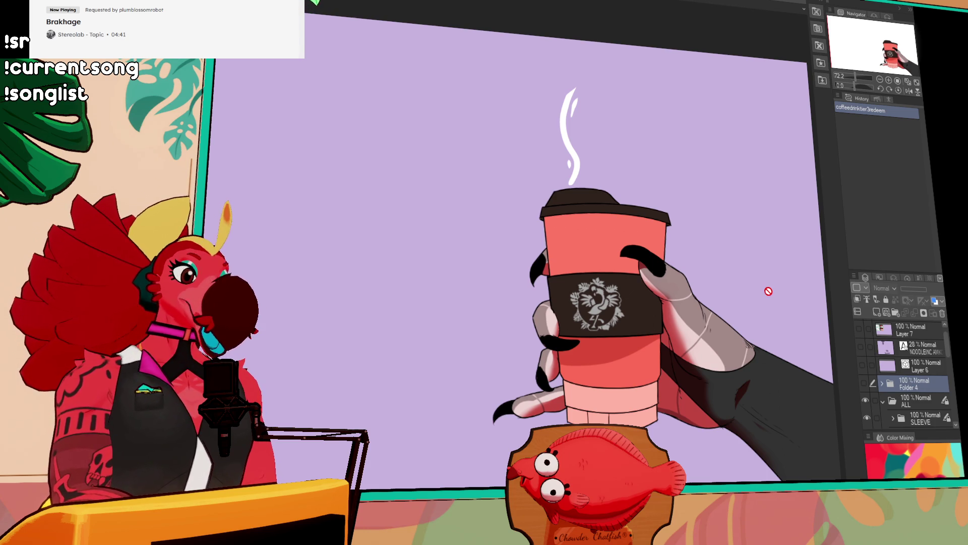
# Step: Hide the HOTCOFFEE cup and show the ICEDCOFFEE variant in its place
pyautogui.scroll(-3, 883, 384)
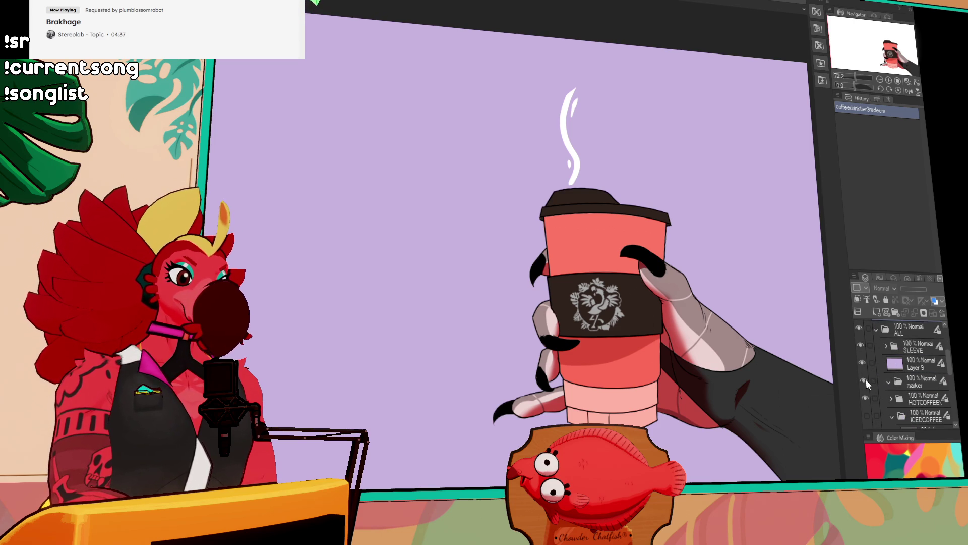
pyautogui.click(867, 395)
pyautogui.click(866, 396)
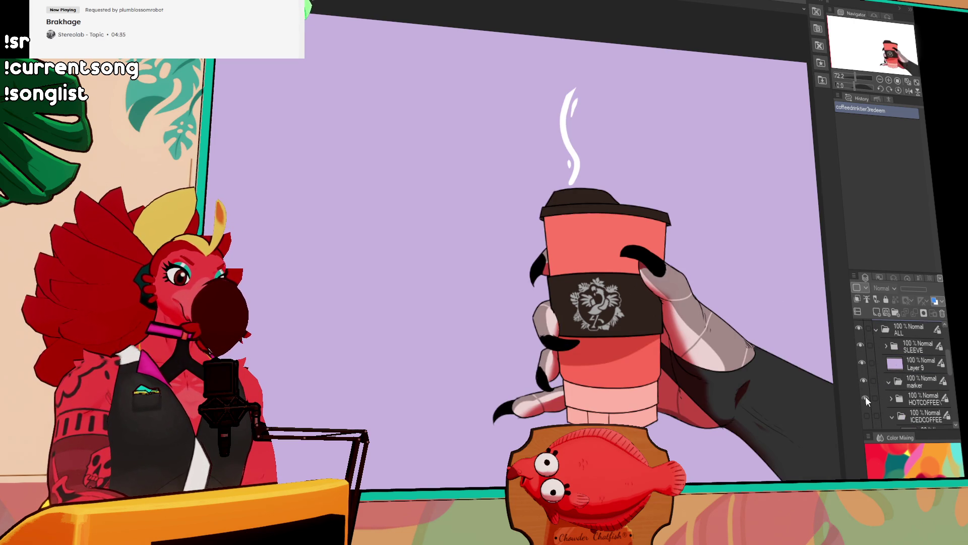
pyautogui.click(864, 398)
pyautogui.click(866, 414)
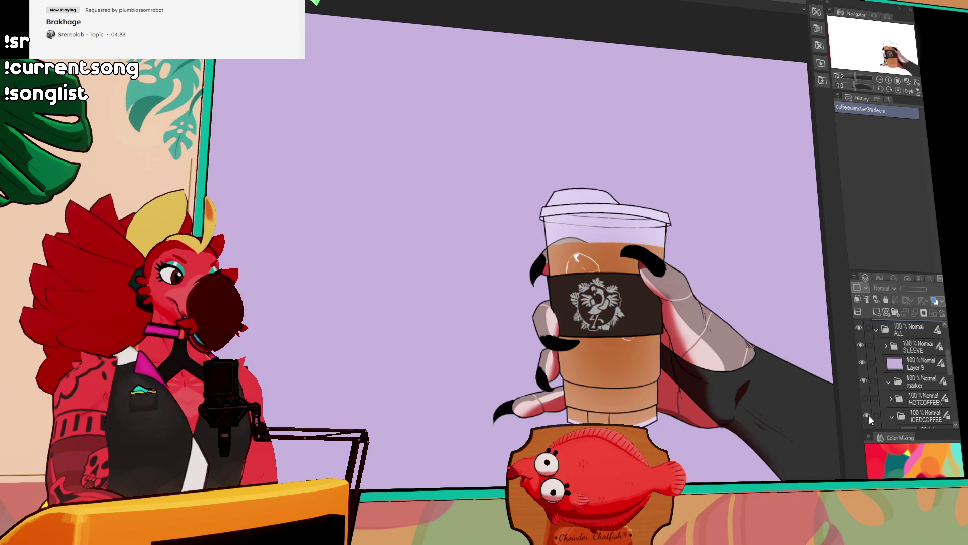
# Step: Zoom in on the cup and duplicate the ICEDCOFFEE folder
pyautogui.moveTo(691, 317); pyautogui.dragTo(565, 290)
pyautogui.scroll(3, 568, 265)
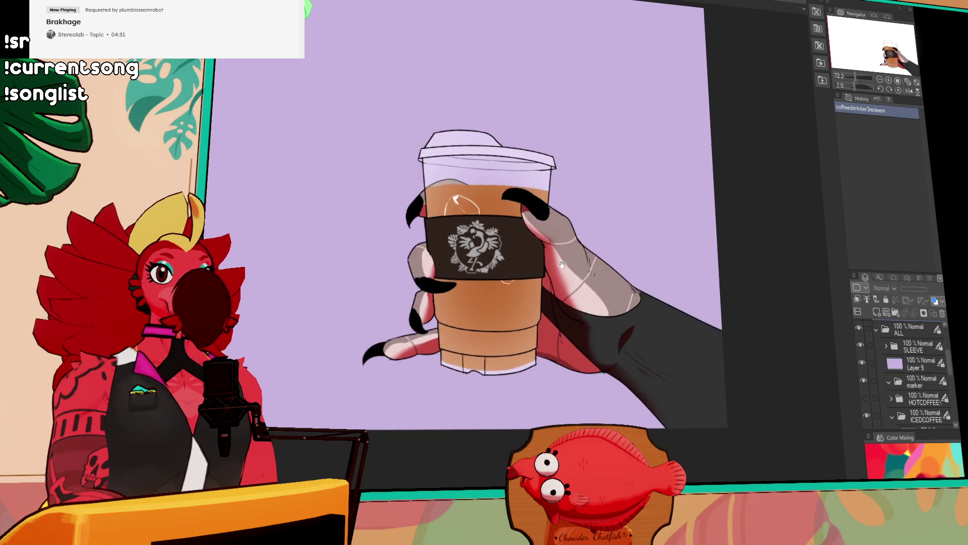
pyautogui.scroll(3, 569, 264)
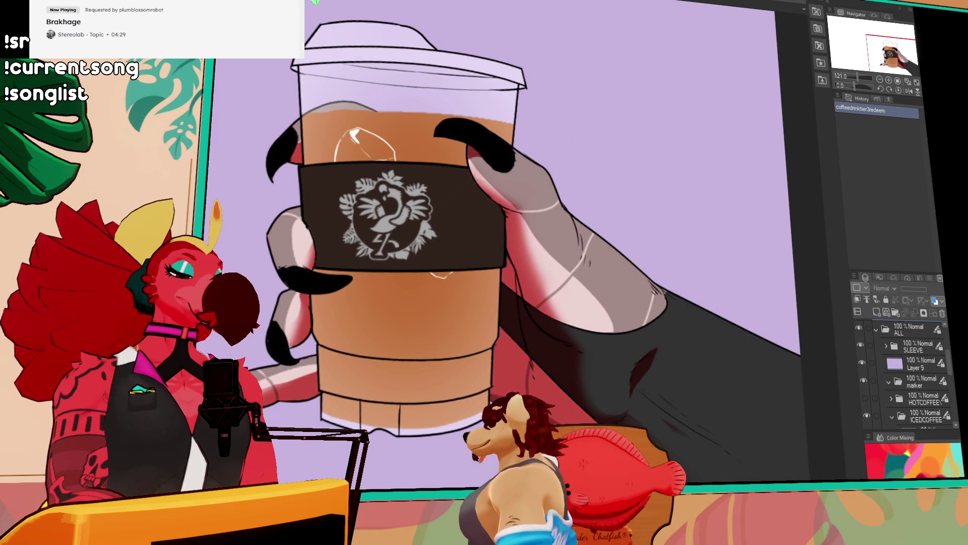
pyautogui.scroll(-2, 892, 401)
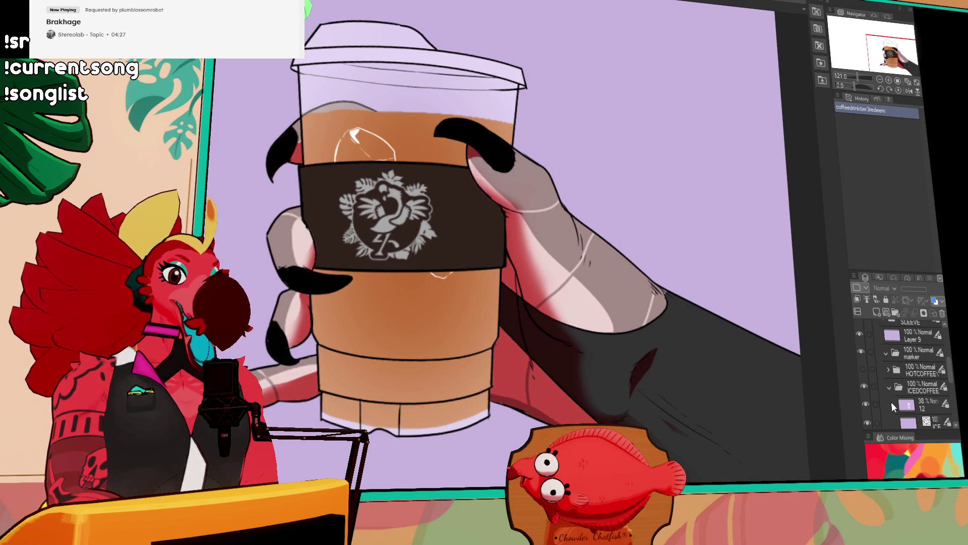
pyautogui.click(905, 387)
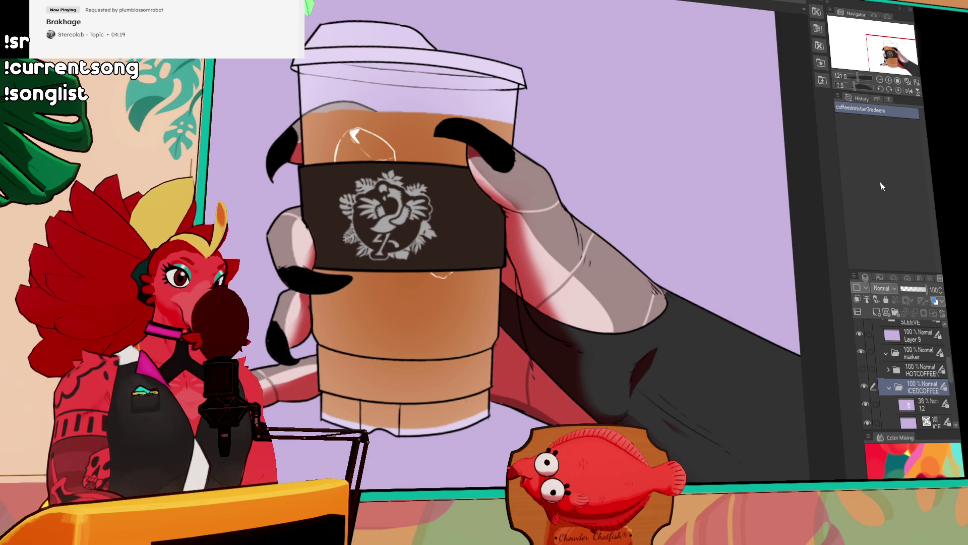
pyautogui.hotkey('ctrl', 'j')
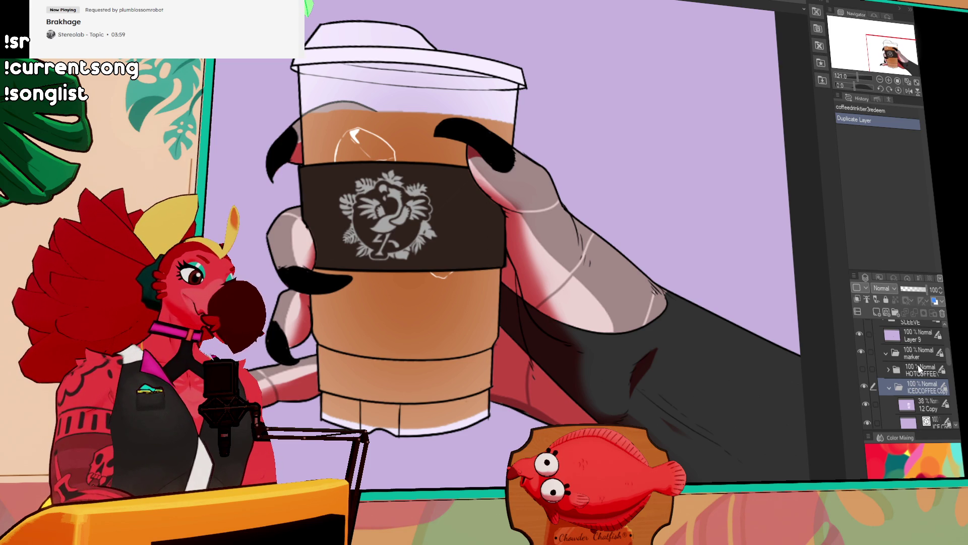
# Step: Rename the copied folder to 'smoothie' and show the animation timeline
pyautogui.write('smoothie')
pyautogui.press('Return')
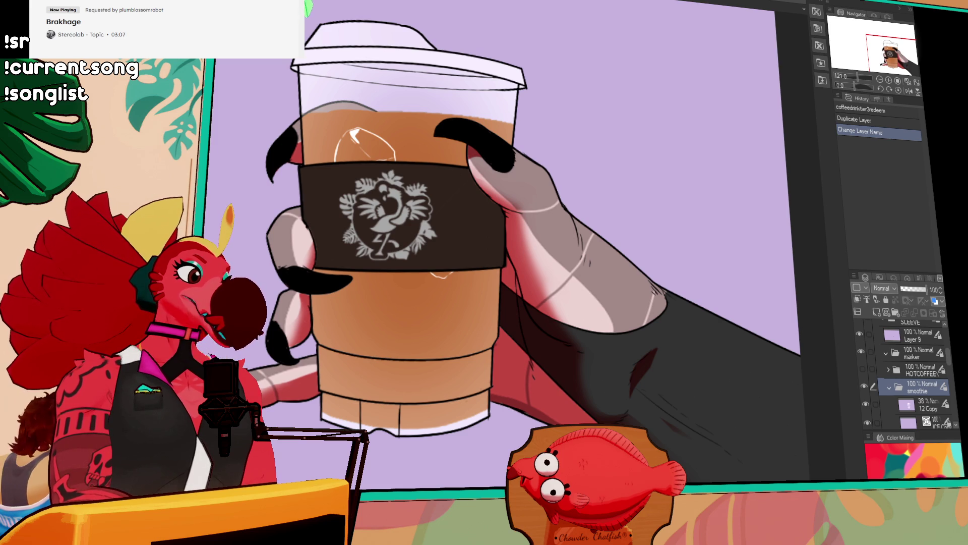
pyautogui.press('F10')
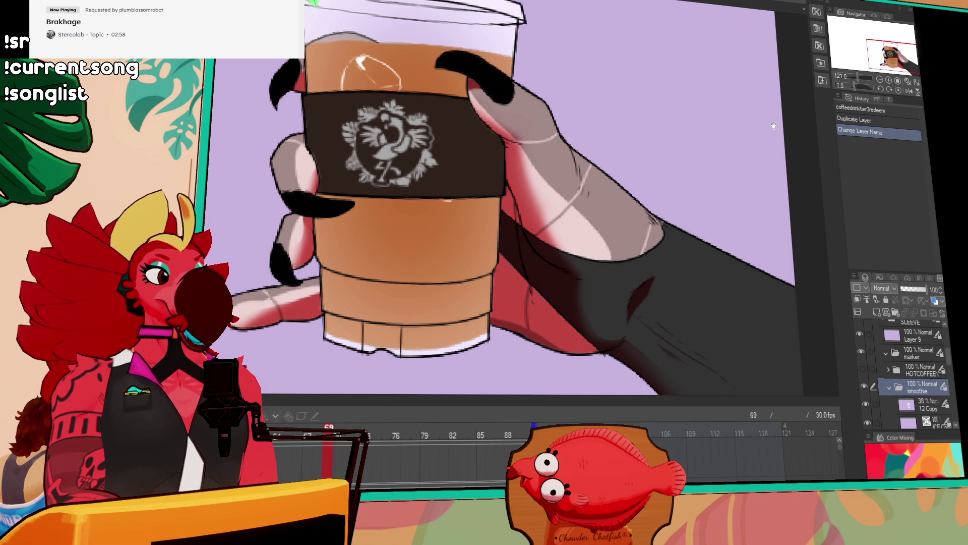
# Step: Stop playback and enable keyframes on the ALL folder
pyautogui.press('space')
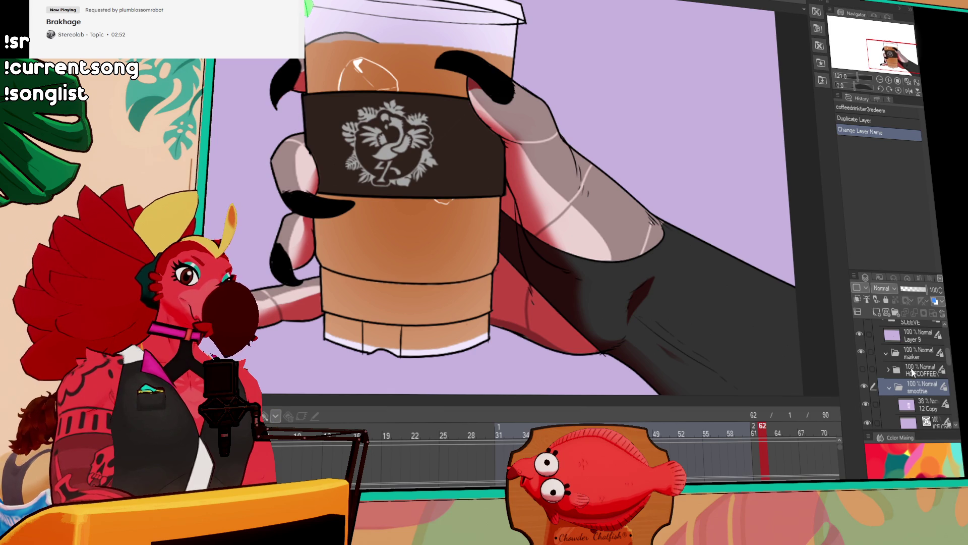
pyautogui.scroll(3, 944, 370)
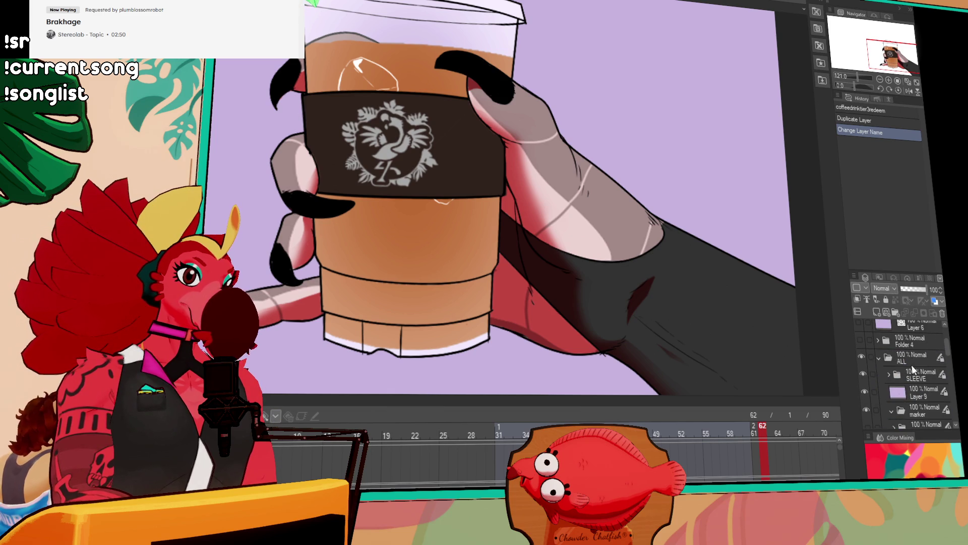
pyautogui.click(302, 415)
pyautogui.click(302, 415)
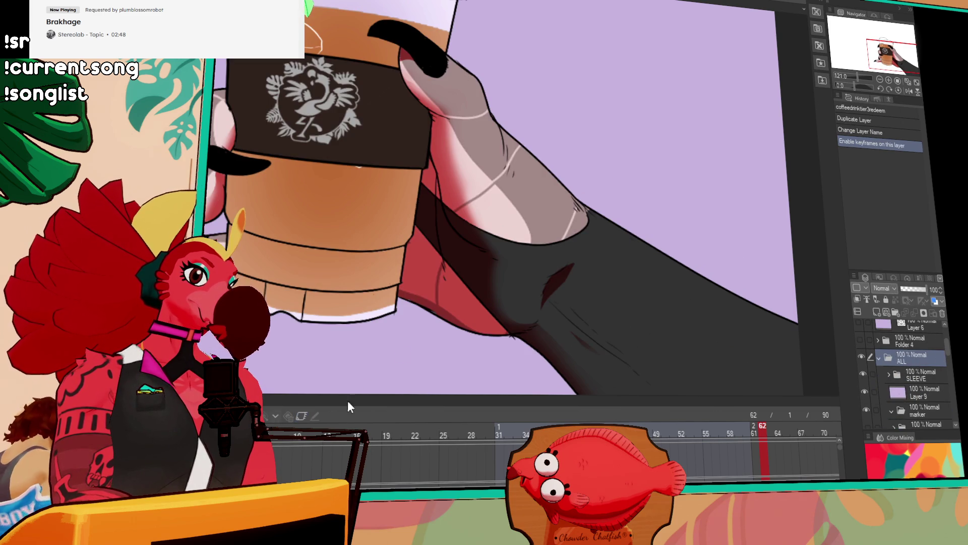
pyautogui.moveTo(876, 42); pyautogui.dragTo(860, 37)
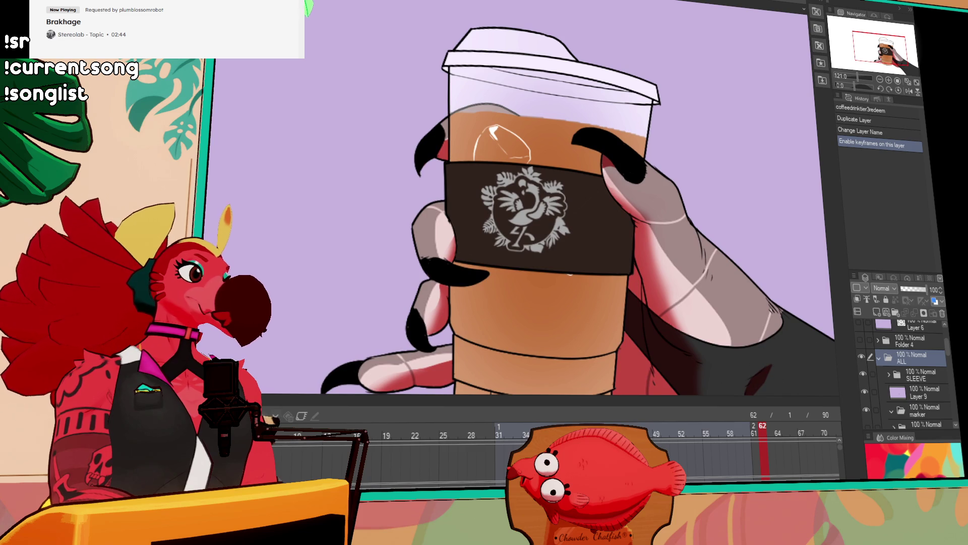
# Step: Play the cup animation, then switch to the bakerybahnmisprites document
pyautogui.press('space')
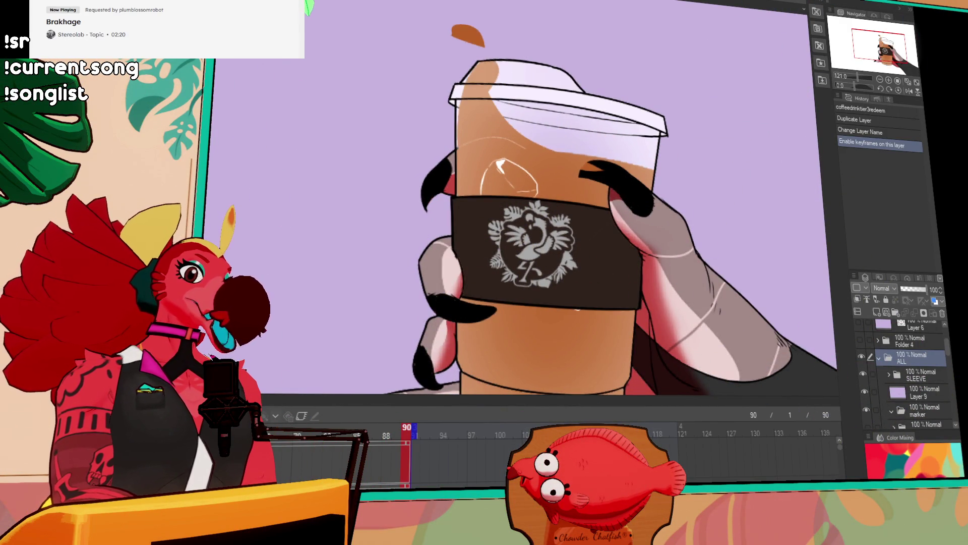
pyautogui.hotkey('ctrl', 'Tab')
pyautogui.scroll(-3, 524, 202)
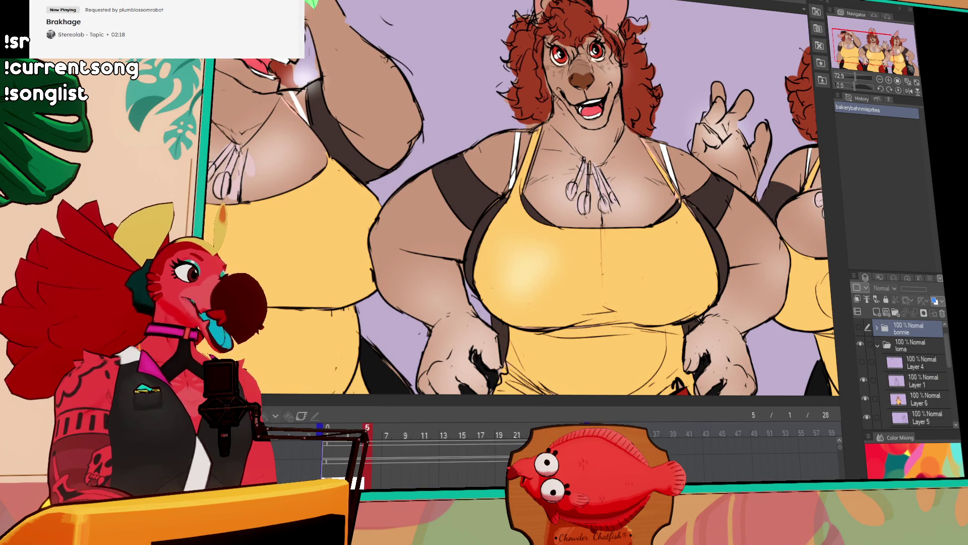
# Step: Switch to another open sprite document and pan and zoom across its figures
pyautogui.hotkey('ctrl', 'Tab')
pyautogui.moveTo(870, 55); pyautogui.dragTo(856, 51)
pyautogui.scroll(1, 856, 51)
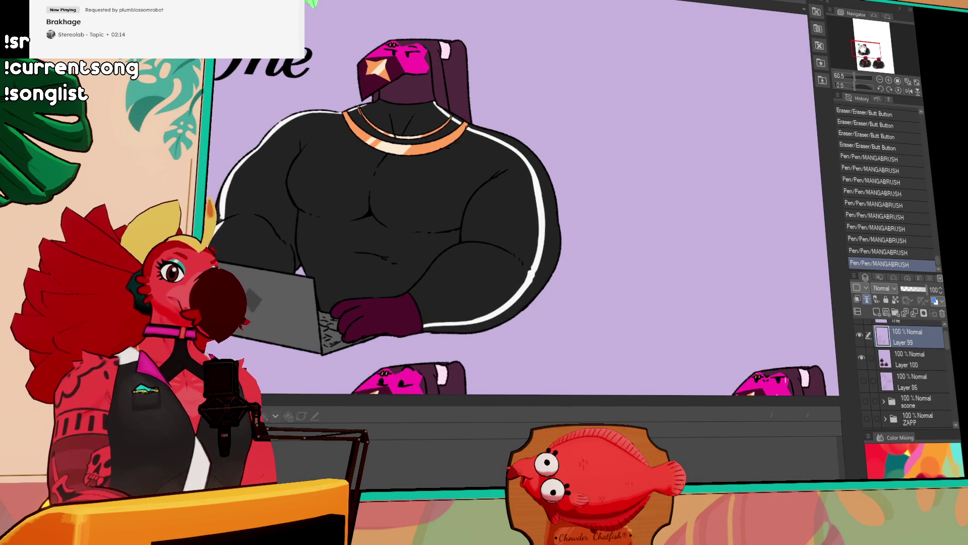
pyautogui.scroll(1, 859, 48)
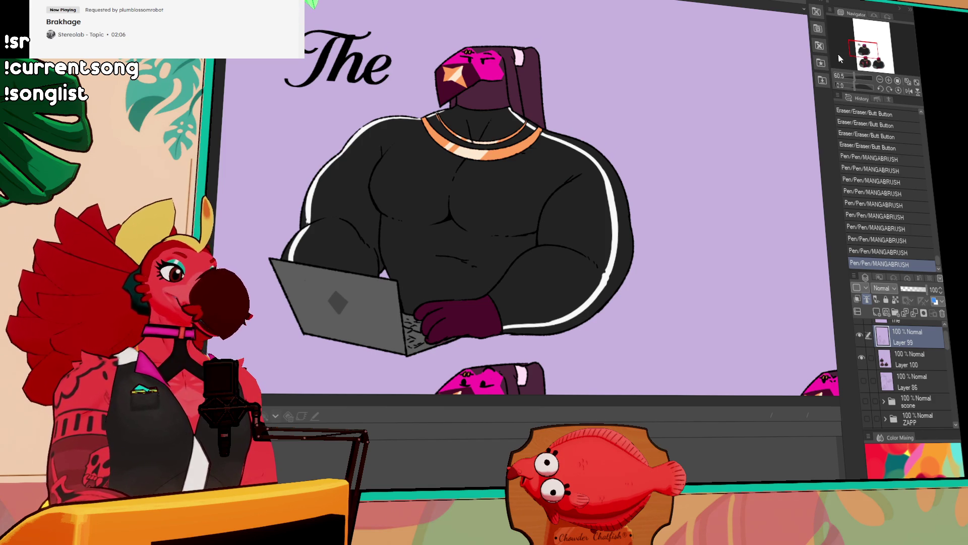
pyautogui.moveTo(861, 53); pyautogui.dragTo(872, 61)
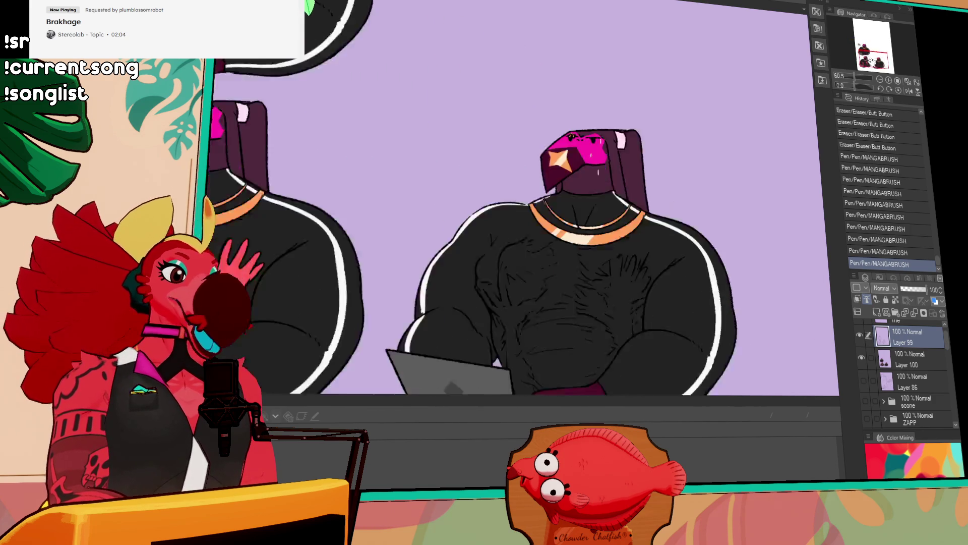
pyautogui.scroll(3, 621, 55)
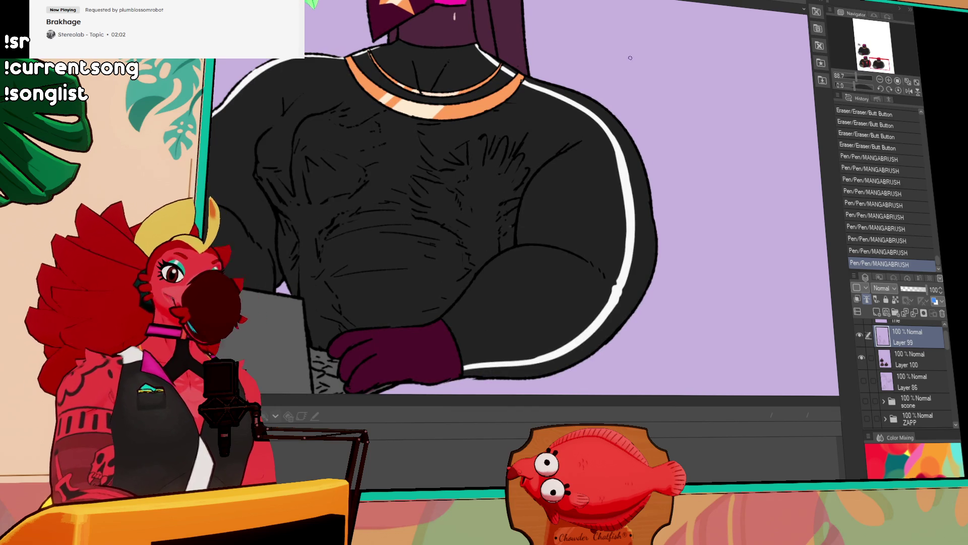
pyautogui.moveTo(889, 68); pyautogui.dragTo(880, 63)
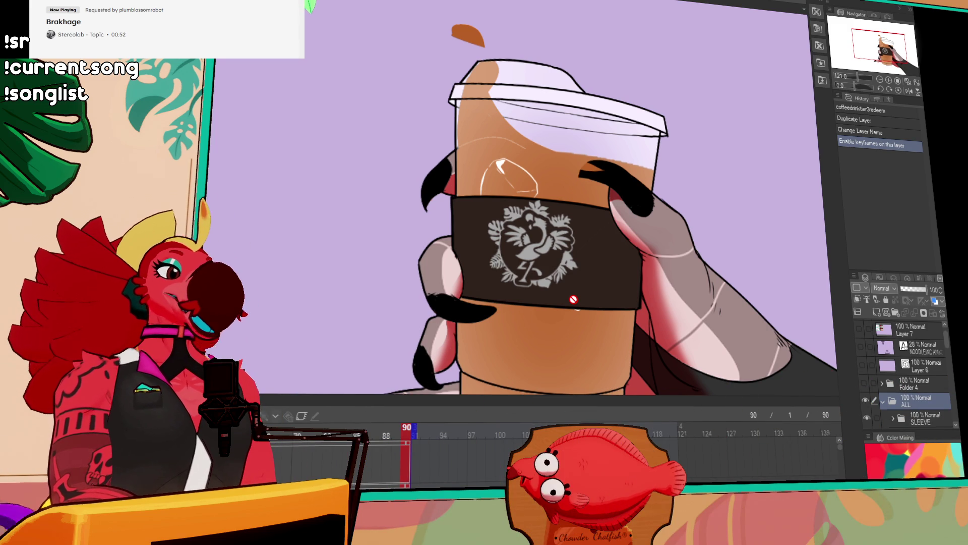
# Step: Expand the smoothie folder to show its drink layers such as 12 Copy, then view the canvas at 100%
pyautogui.moveTo(747, 110); pyautogui.dragTo(726, 103)
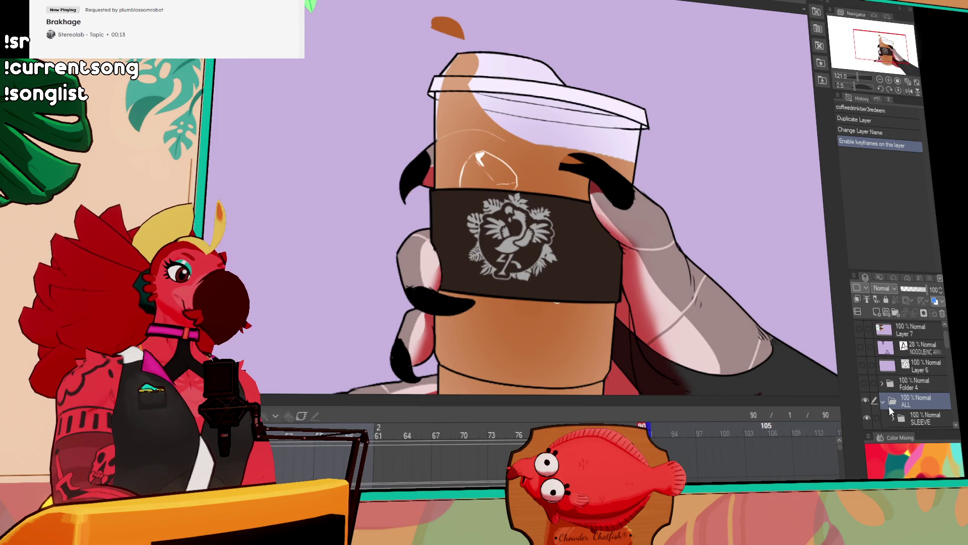
pyautogui.scroll(-3, 888, 401)
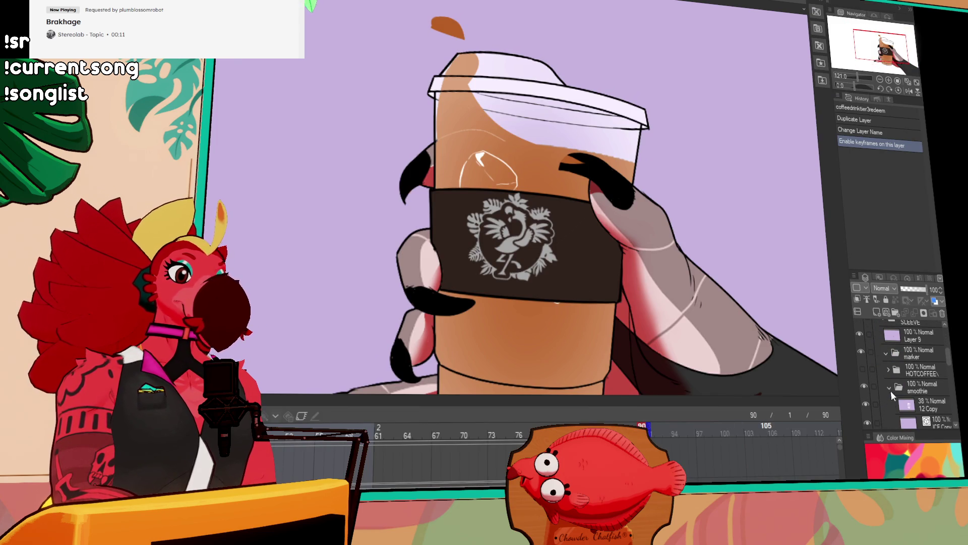
pyautogui.click(903, 383)
pyautogui.hotkey('ctrl', 'alt', '0')
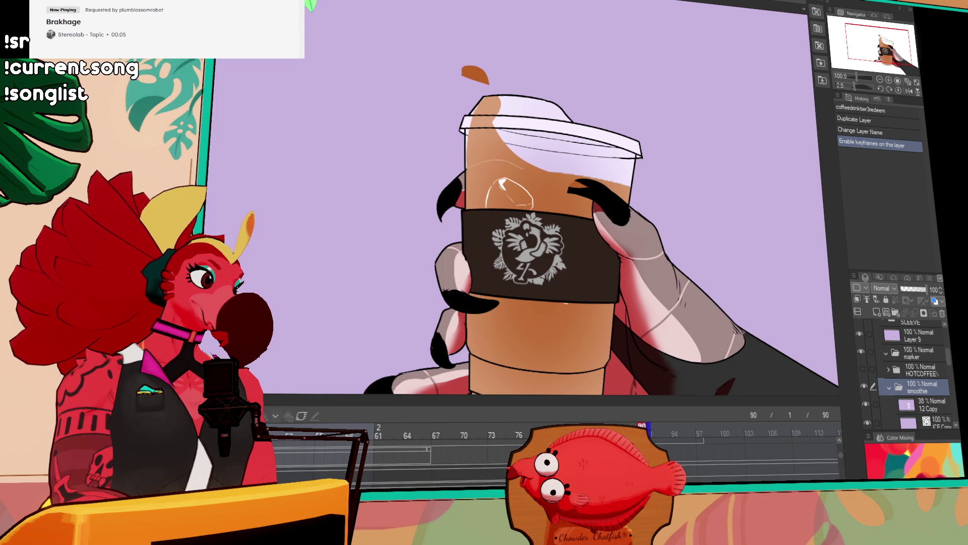
pyautogui.scroll(2, 443, 454)
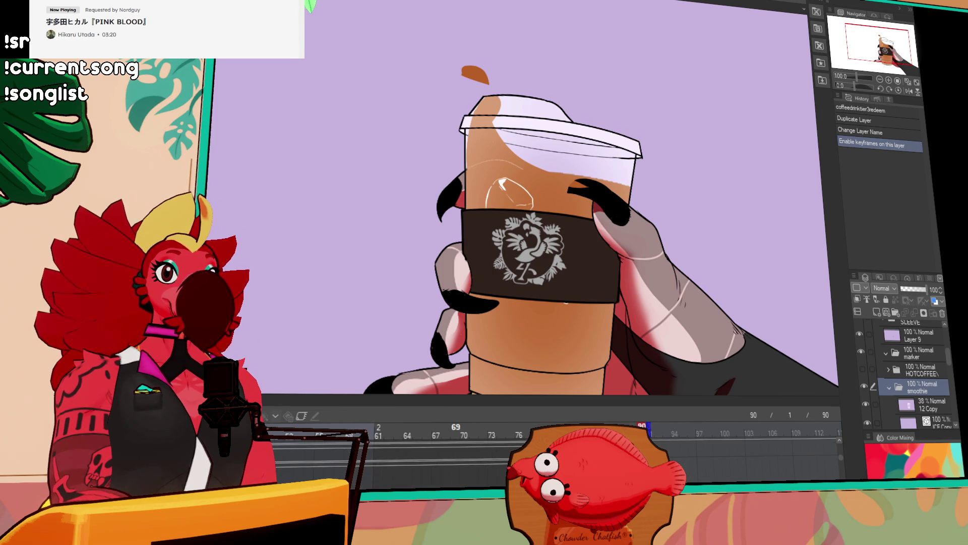
pyautogui.scroll(2, 428, 459)
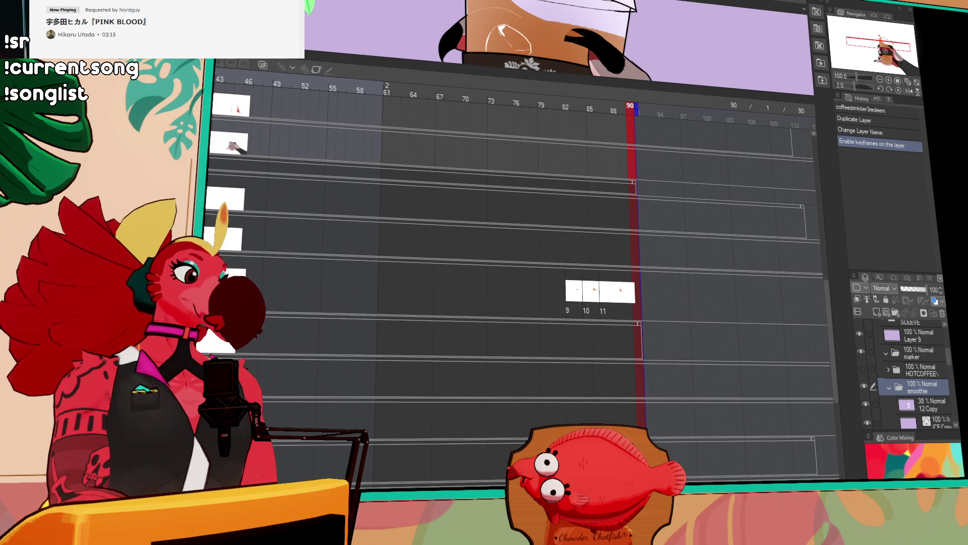
# Step: On Layer 5 Copy, undo the accidental drink removal, scrub to frame 86, and shrink the timeline
pyautogui.click(231, 105)
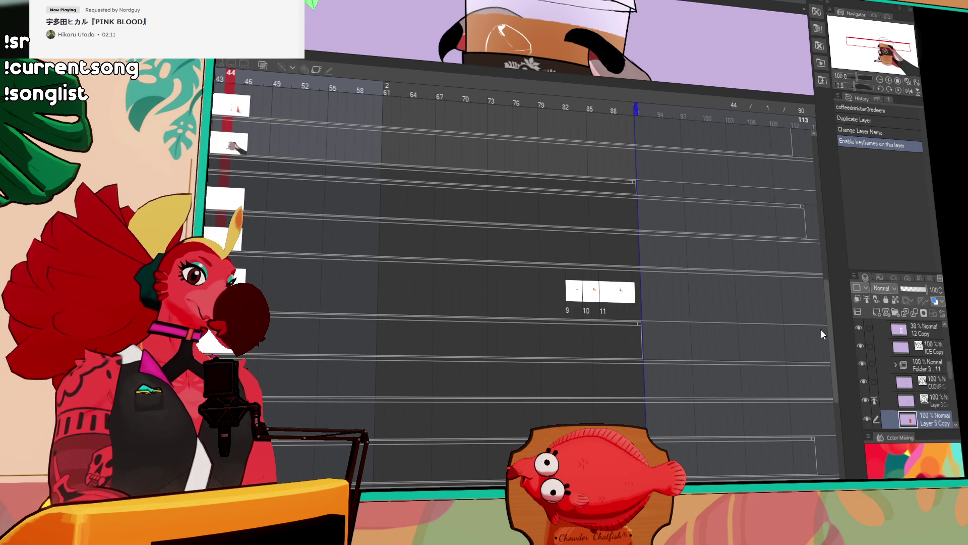
pyautogui.click(454, 418)
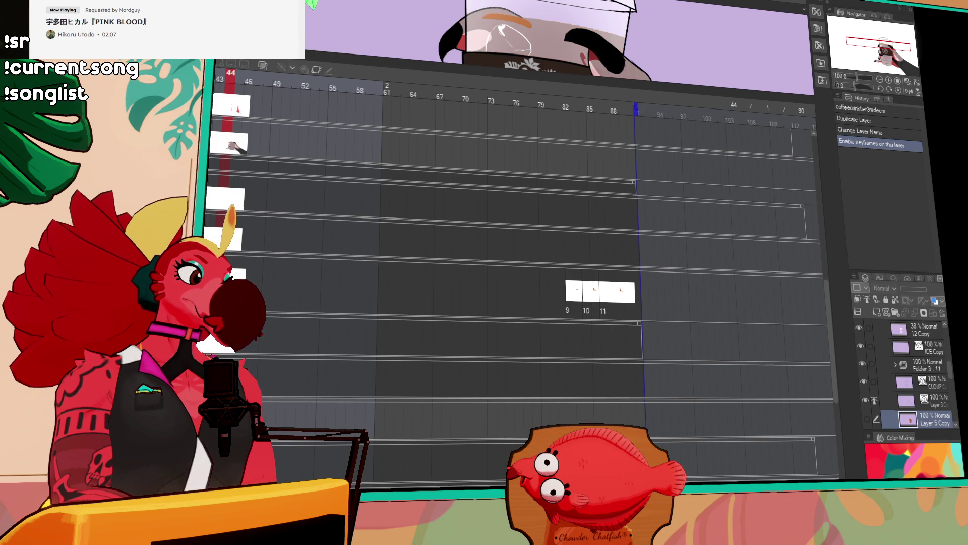
pyautogui.moveTo(359, 91)
pyautogui.mouseDown()
pyautogui.moveTo(250, 84)
pyautogui.moveTo(346, 92)
pyautogui.mouseUp()
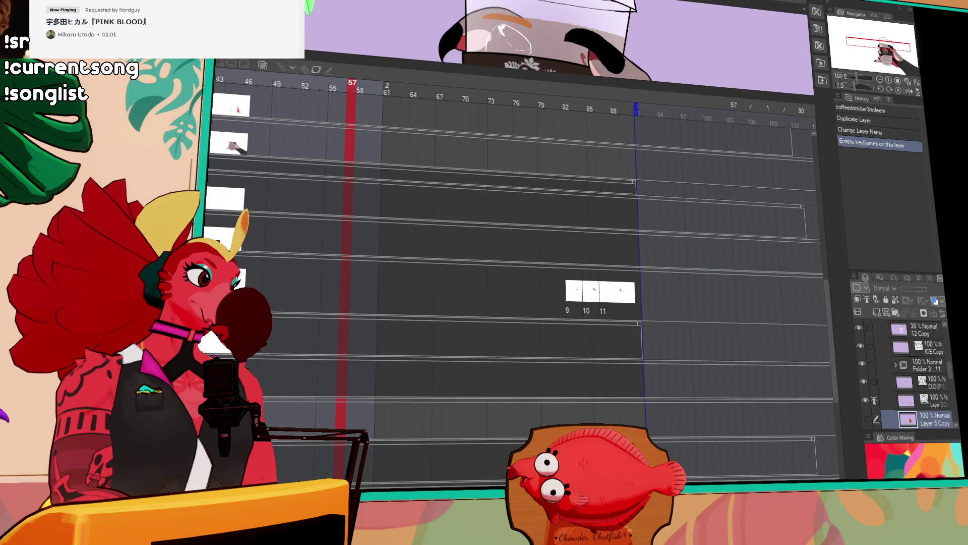
pyautogui.hotkey('ctrl', 'z')
pyautogui.moveTo(412, 87); pyautogui.dragTo(599, 105)
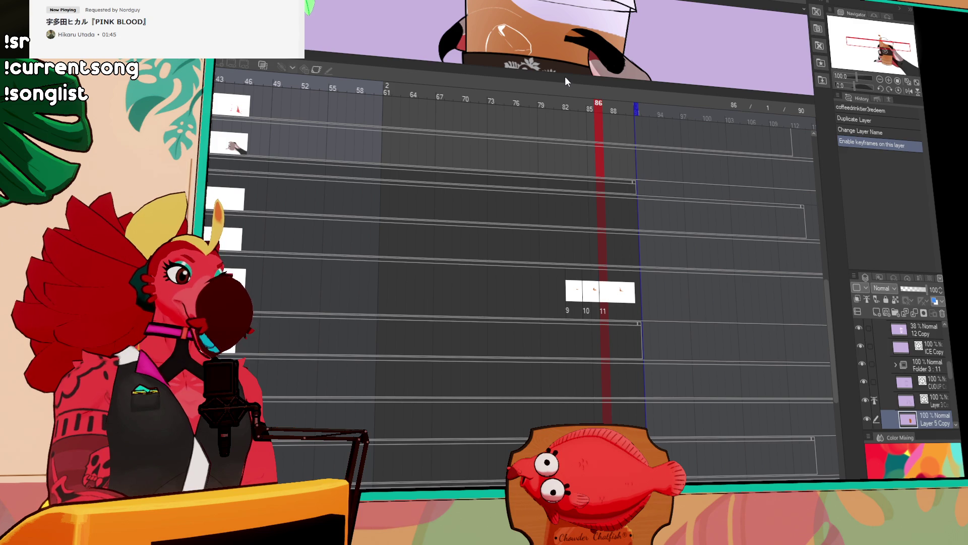
pyautogui.moveTo(565, 76); pyautogui.dragTo(570, 406)
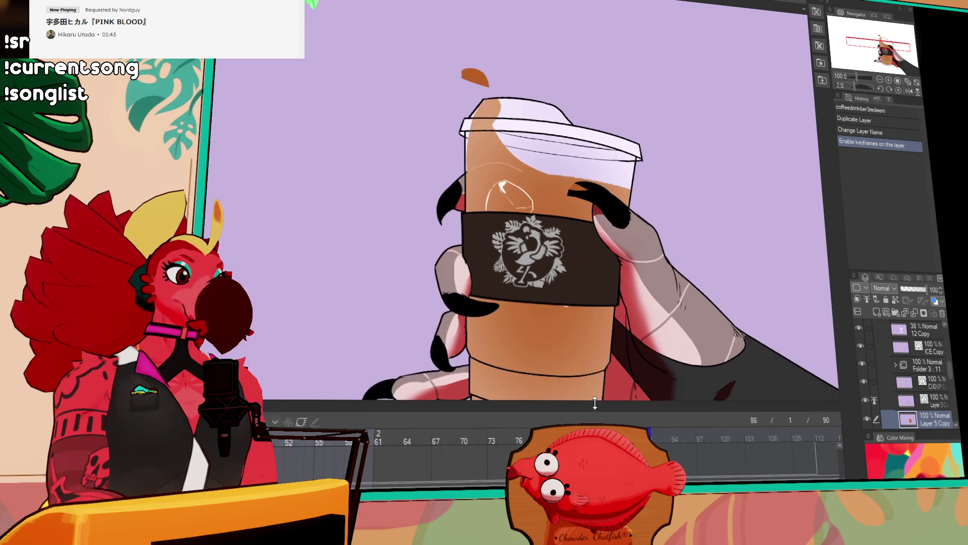
# Step: Zoom the cup to 146%, make the timeline taller, and scrub back to frame 52
pyautogui.scroll(3, 574, 228)
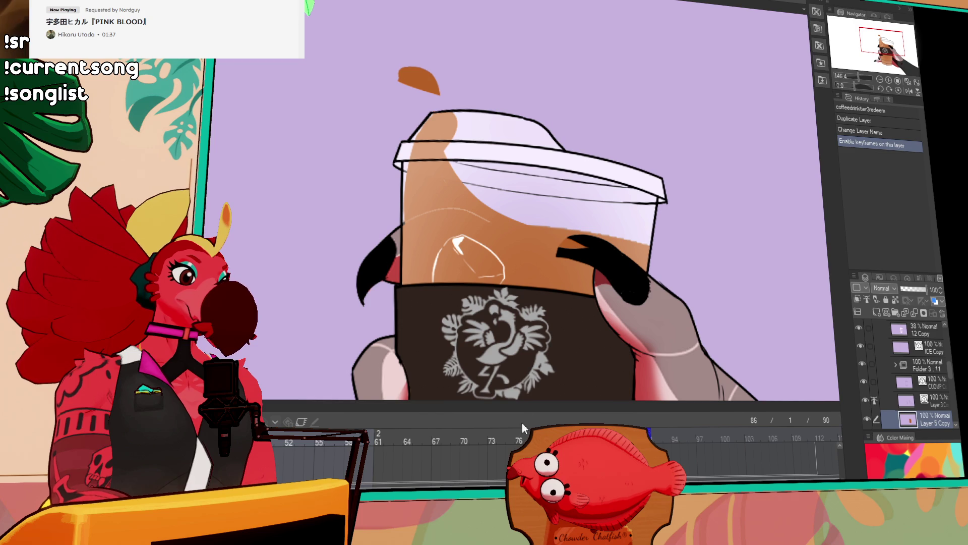
pyautogui.moveTo(521, 401); pyautogui.dragTo(327, 249)
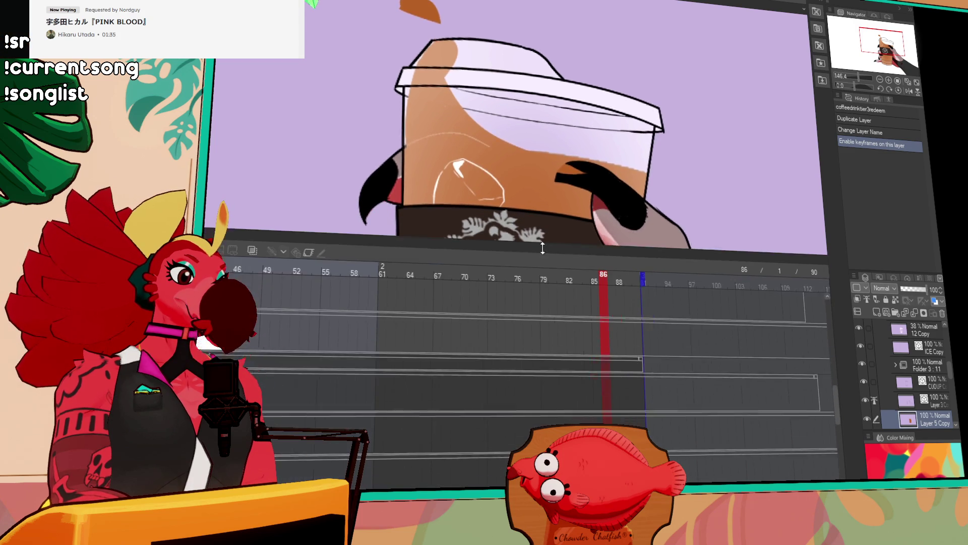
pyautogui.moveTo(259, 287)
pyautogui.mouseDown()
pyautogui.moveTo(641, 290)
pyautogui.moveTo(190, 285)
pyautogui.moveTo(309, 293)
pyautogui.mouseUp()
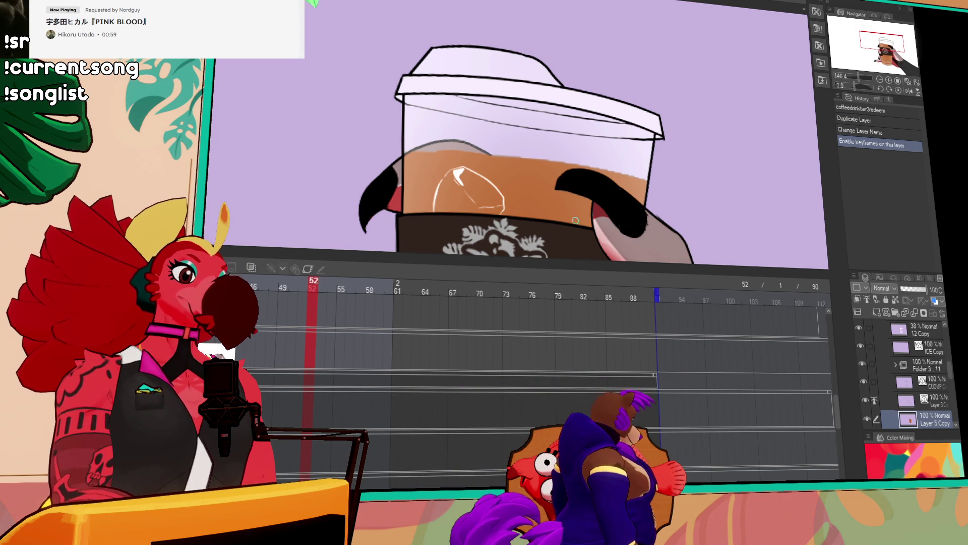
# Step: Scrub through the opening frames to frame 10 and hide the 12 Copy highlight layer
pyautogui.moveTo(315, 288)
pyautogui.mouseDown()
pyautogui.moveTo(542, 289)
pyautogui.moveTo(242, 288)
pyautogui.moveTo(381, 288)
pyautogui.moveTo(372, 287)
pyautogui.mouseUp()
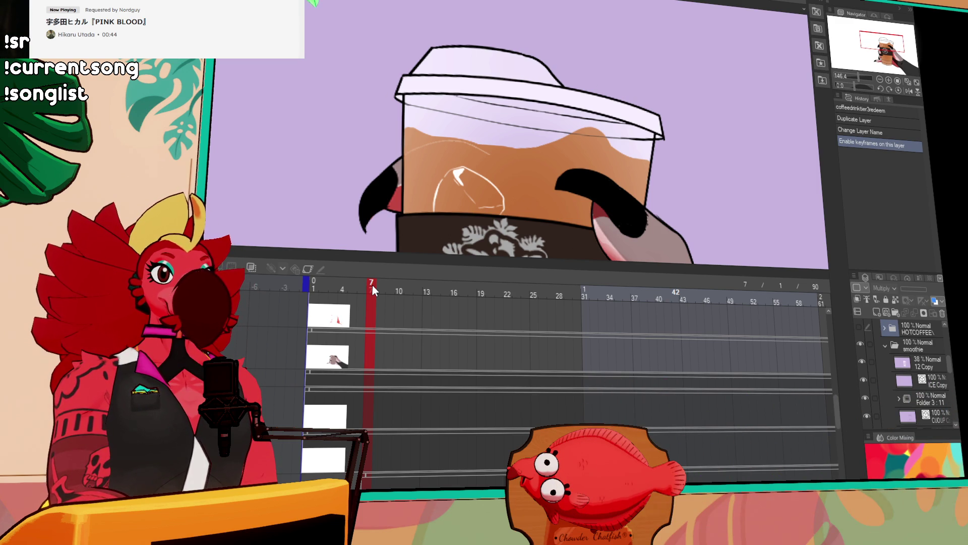
pyautogui.moveTo(371, 283); pyautogui.dragTo(339, 286)
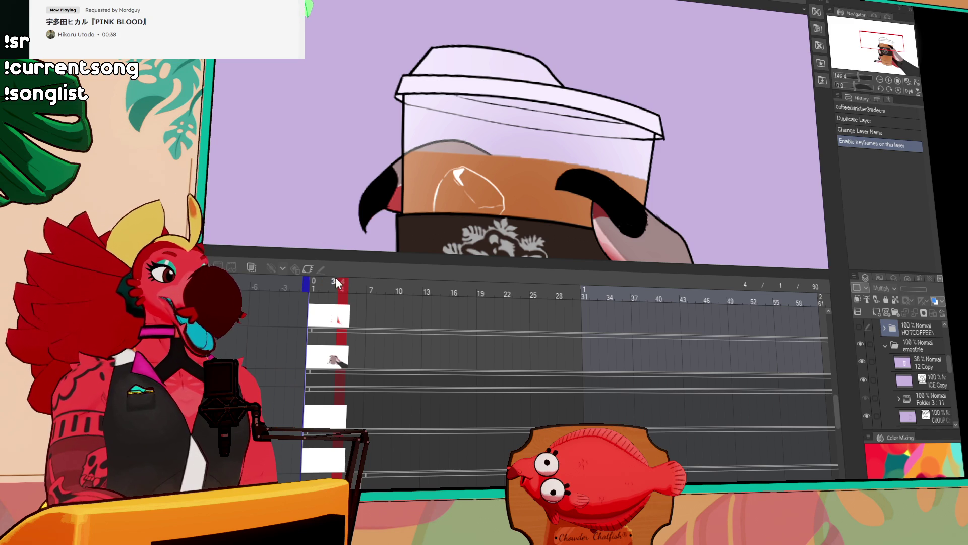
pyautogui.moveTo(335, 290); pyautogui.dragTo(402, 289)
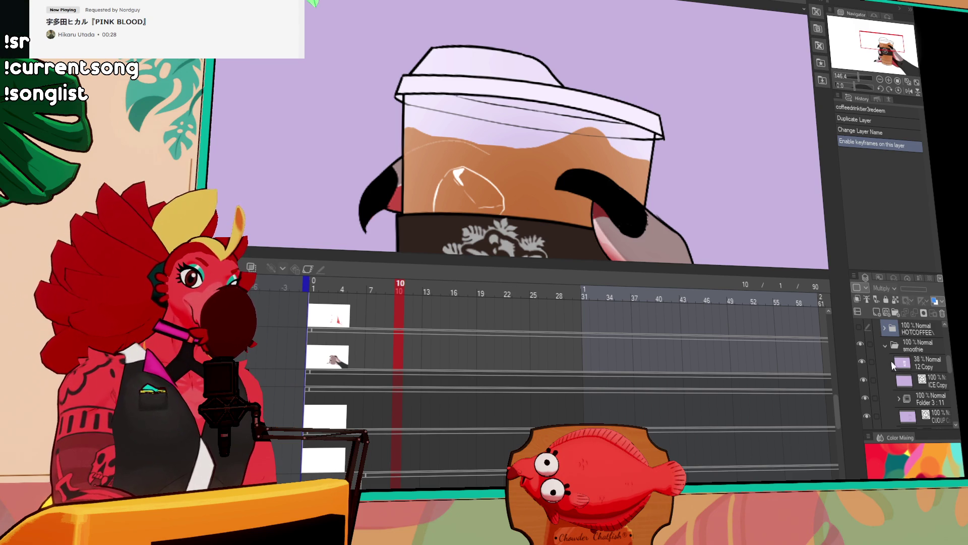
pyautogui.click(861, 362)
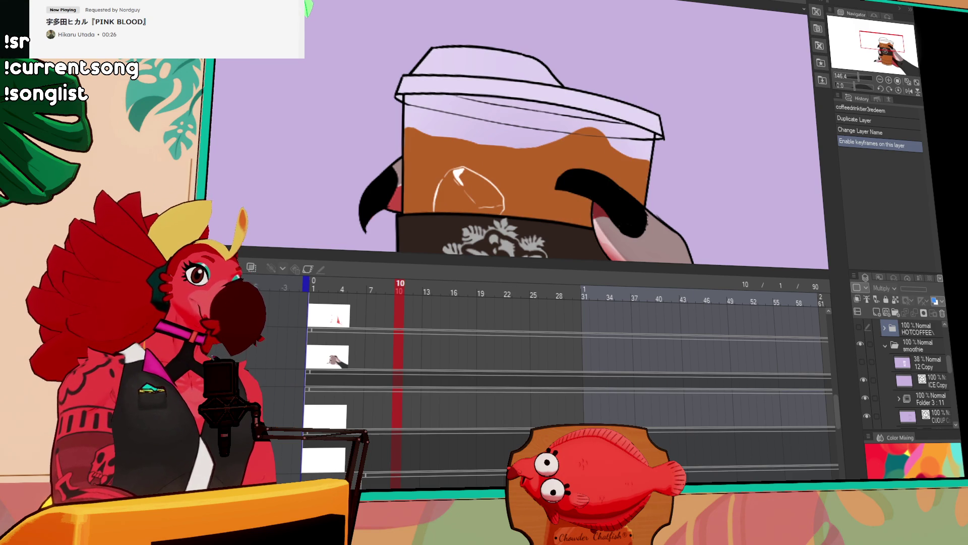